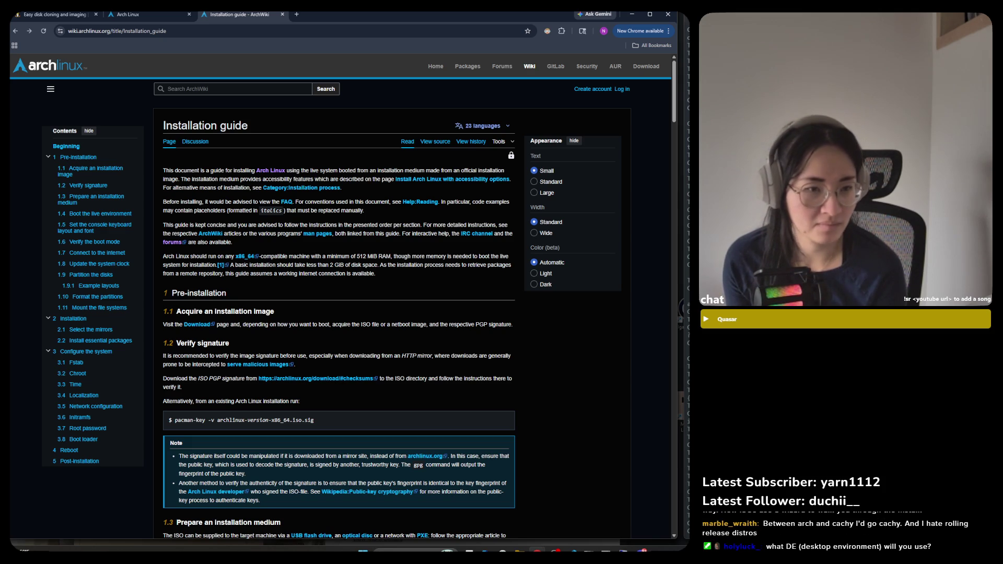
Leave the Arch forums for the ArchWiki main page and open the Installation guide article
click(503, 68)
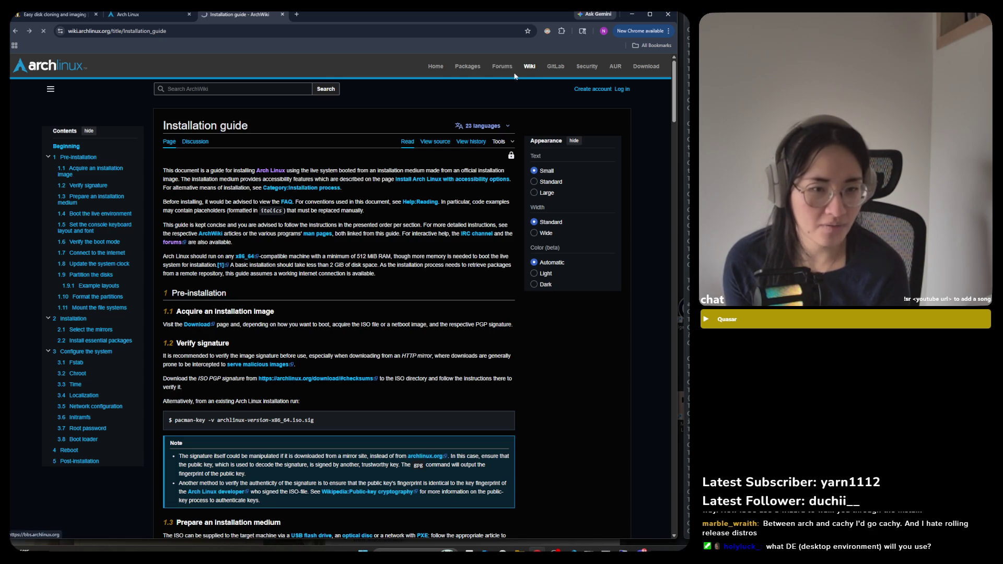
click(525, 67)
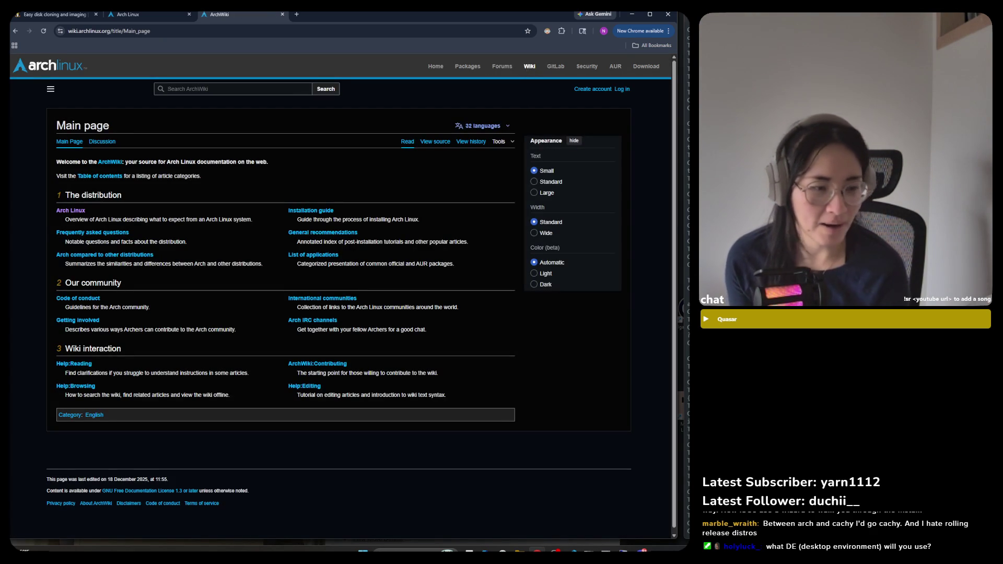
click(302, 211)
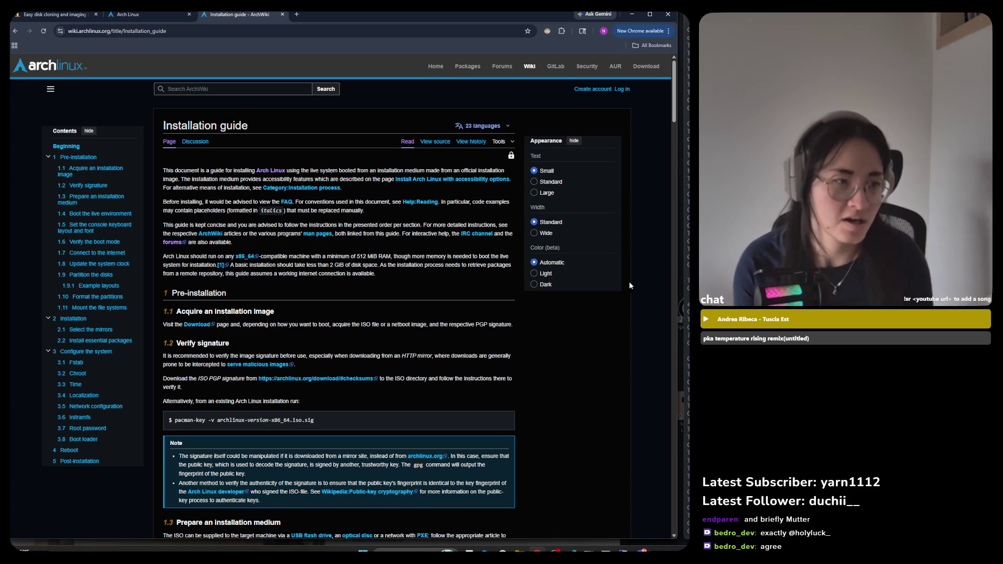
Open a new browser tab on Google's start page beside the Installation guide
click(296, 14)
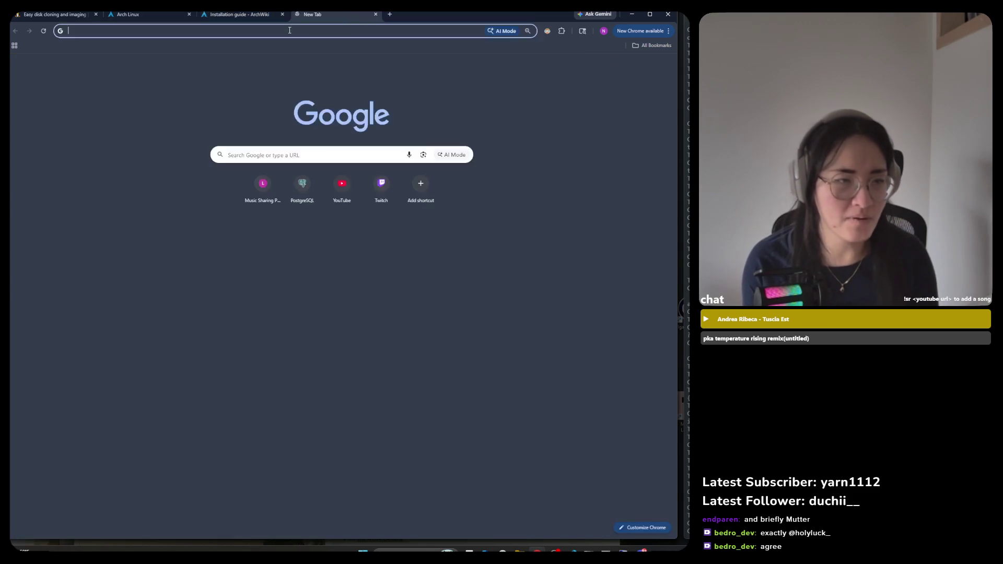
Run a Google search for 'DE for arch linux'
click(282, 29)
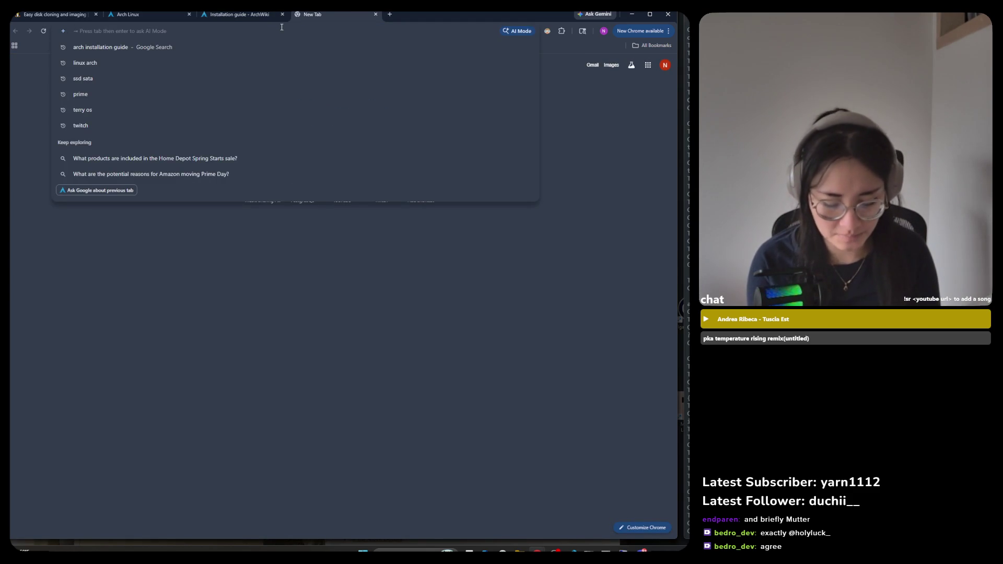
text(DE)
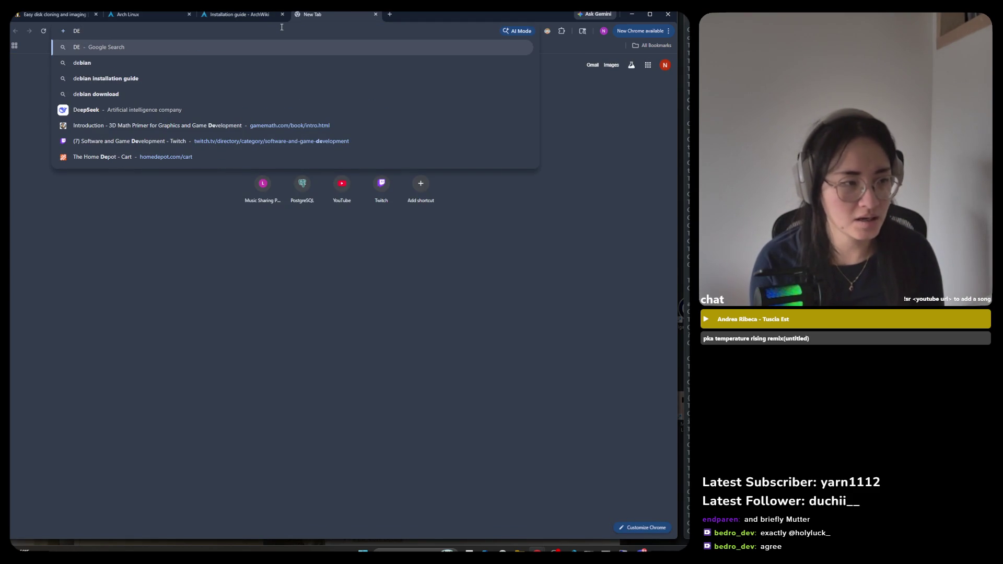
text( f)
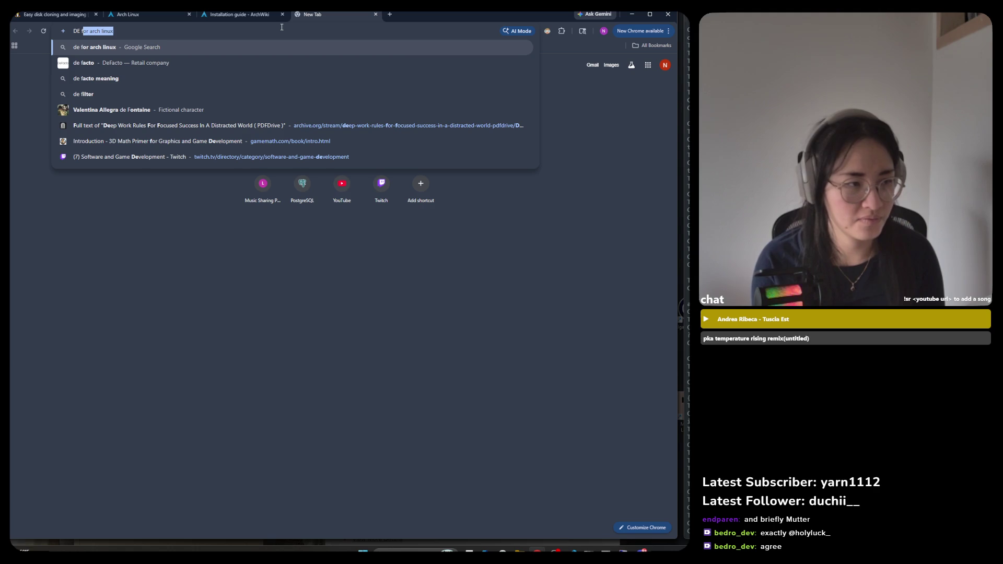
key(Return)
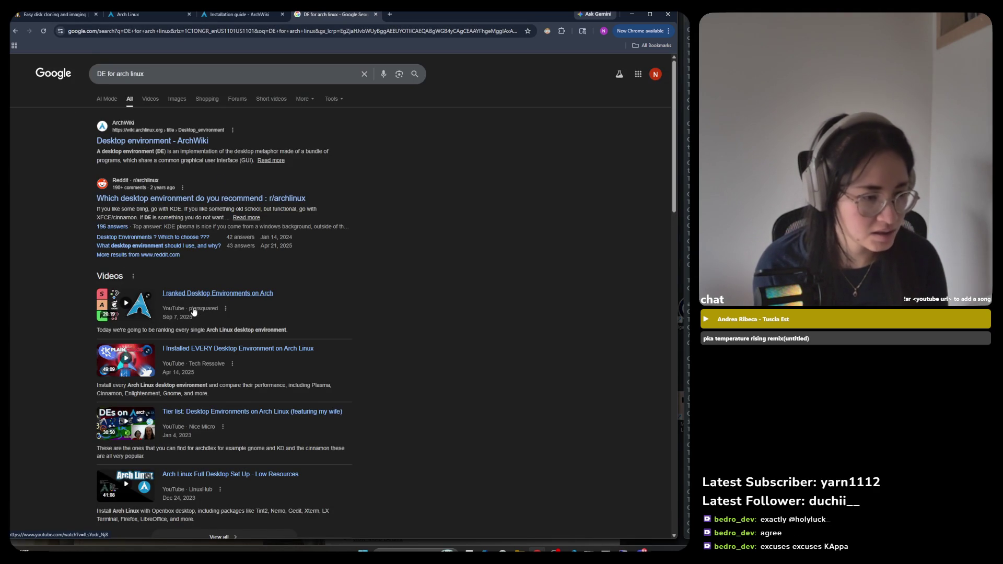
Replace the search query with 'hyperland' and search again
triple_click(201, 73)
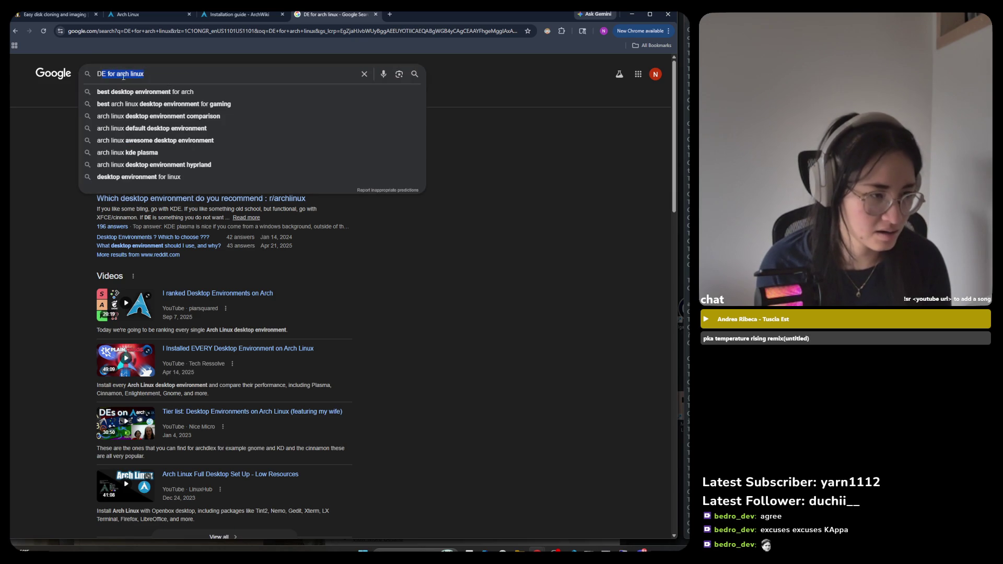
key(Escape)
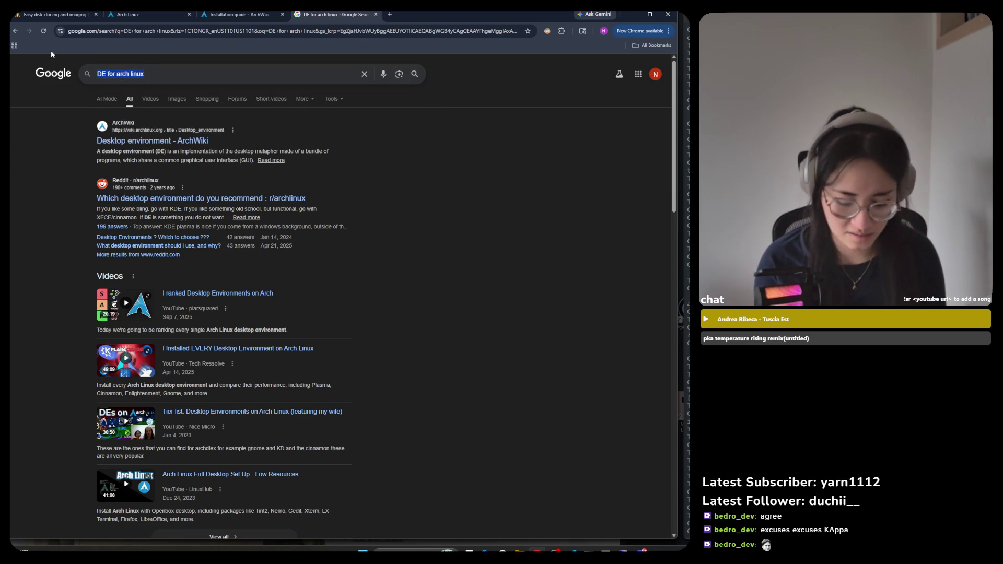
text(hey)
key(BackSpace)
key(BackSpace)
text(yp)
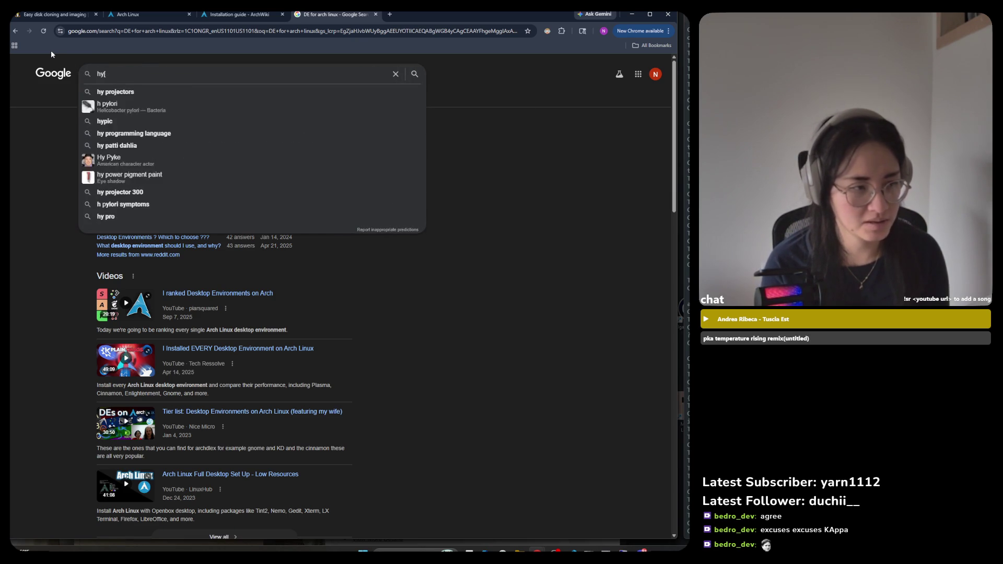
text(erli)
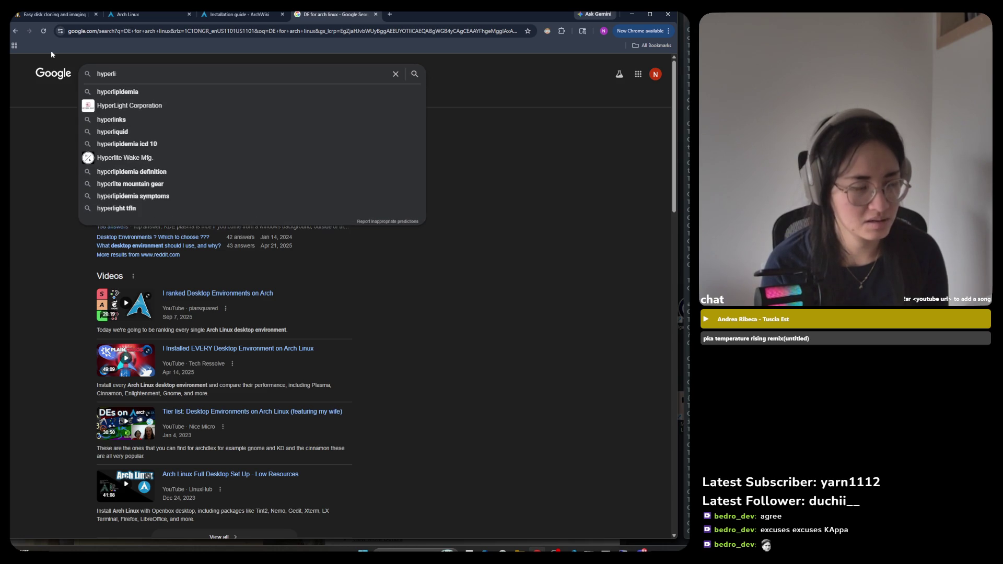
key(BackSpace)
text(and)
key(Return)
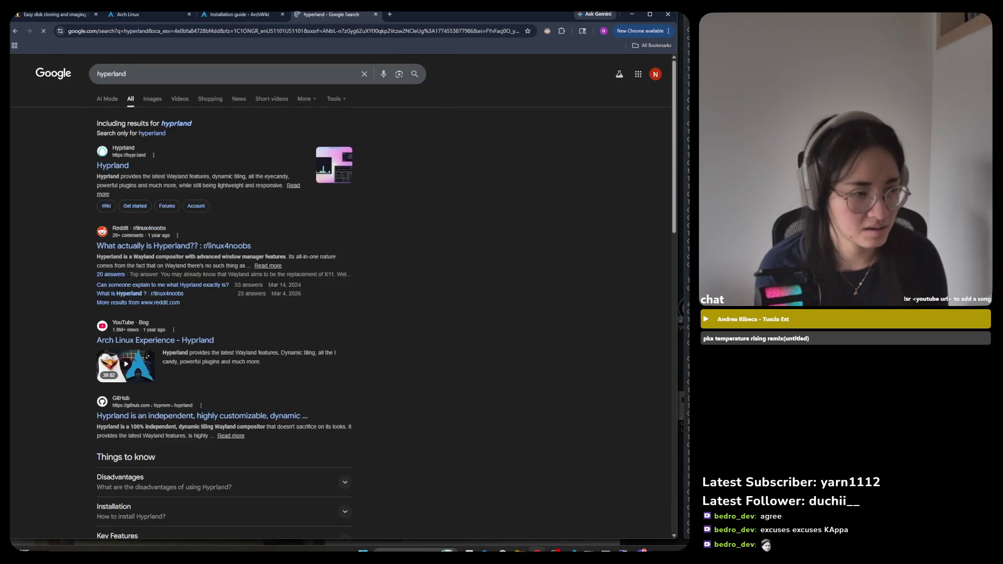
Switch to results for the exact spelling 'hyprland', visit hypr.land, then return to the results
click(178, 124)
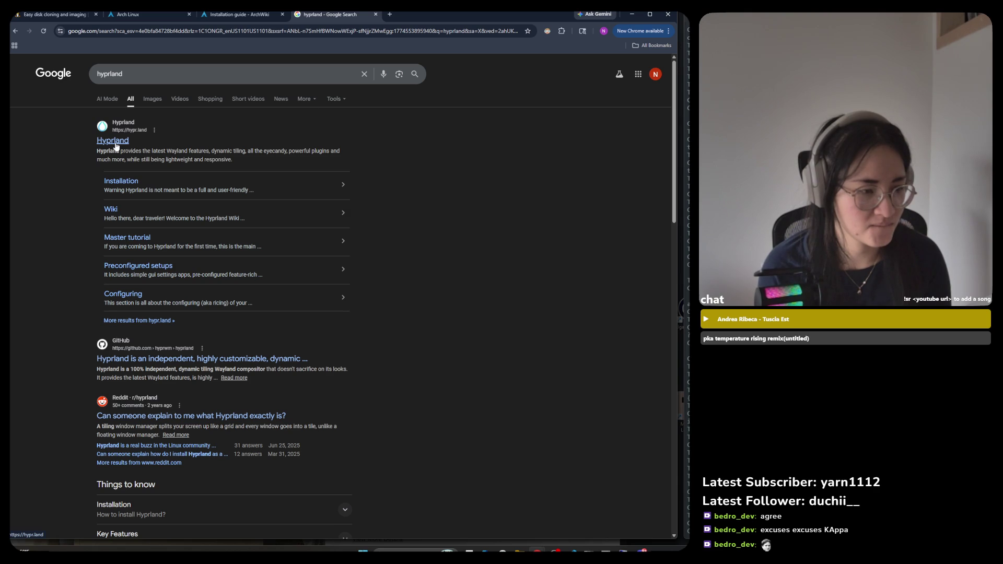
click(116, 142)
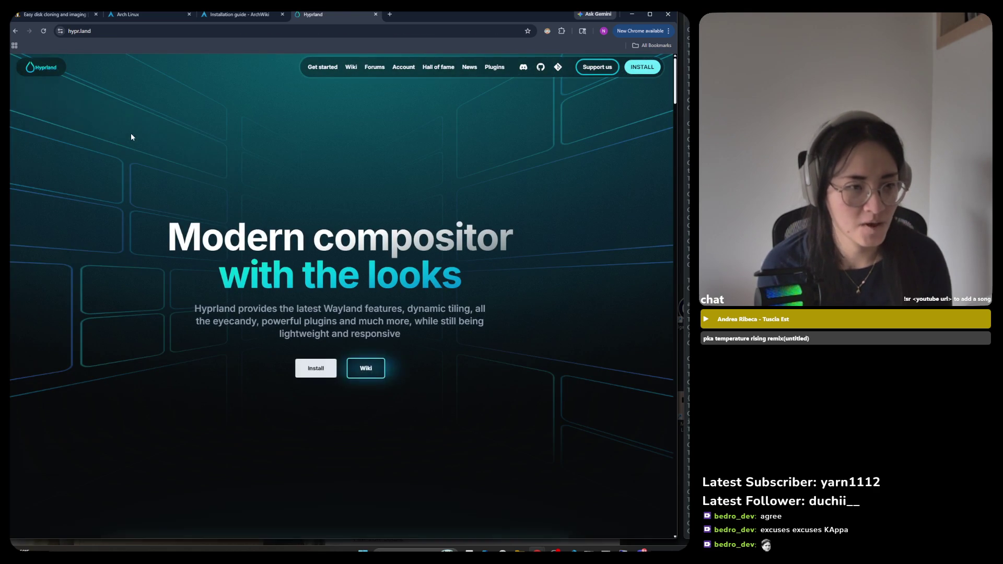
click(15, 31)
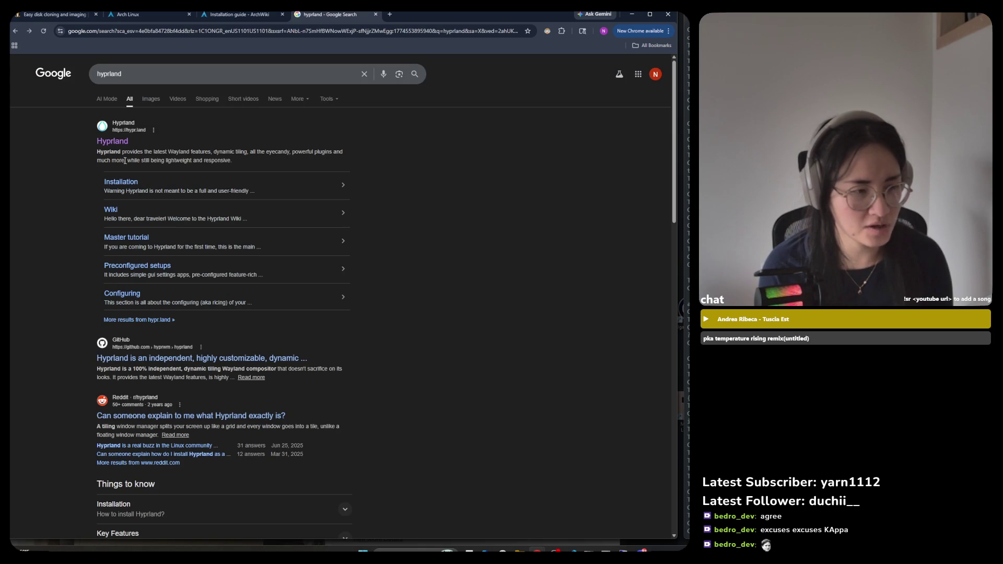
Select text in the Hyprland result's description, then open the Hyprland homepage again
drag(168, 152, 179, 153)
drag(258, 152, 261, 152)
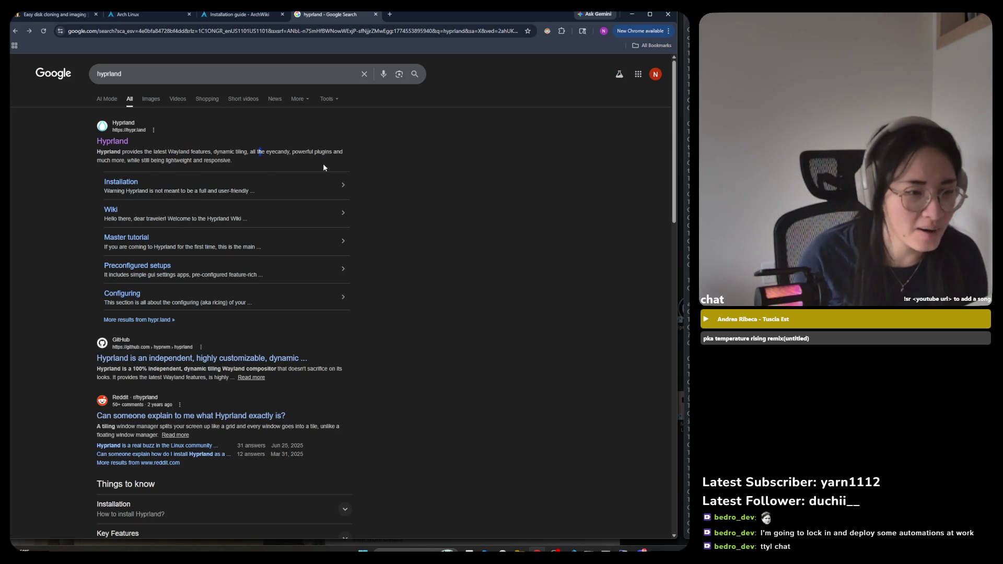
click(138, 164)
drag(187, 163, 202, 169)
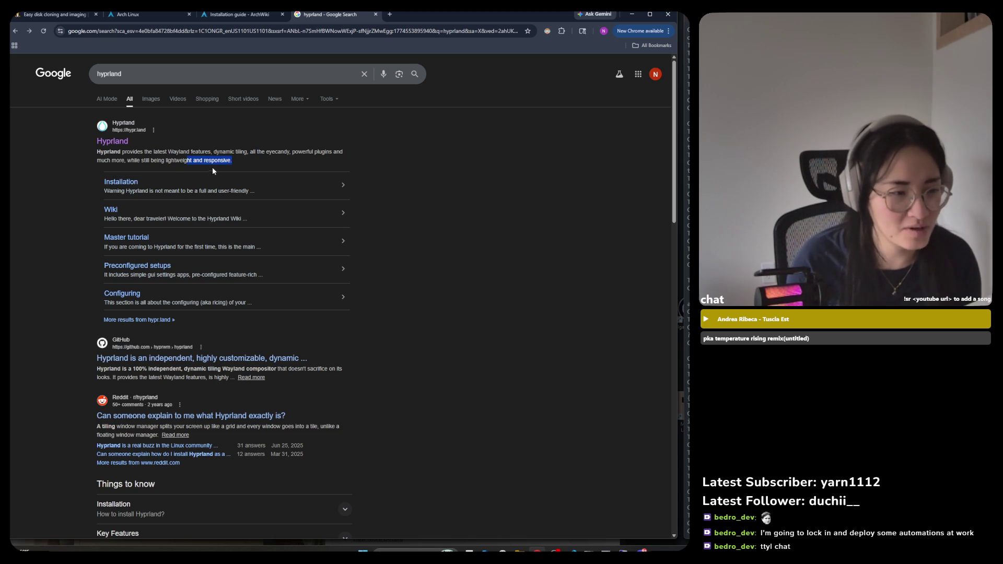
click(116, 144)
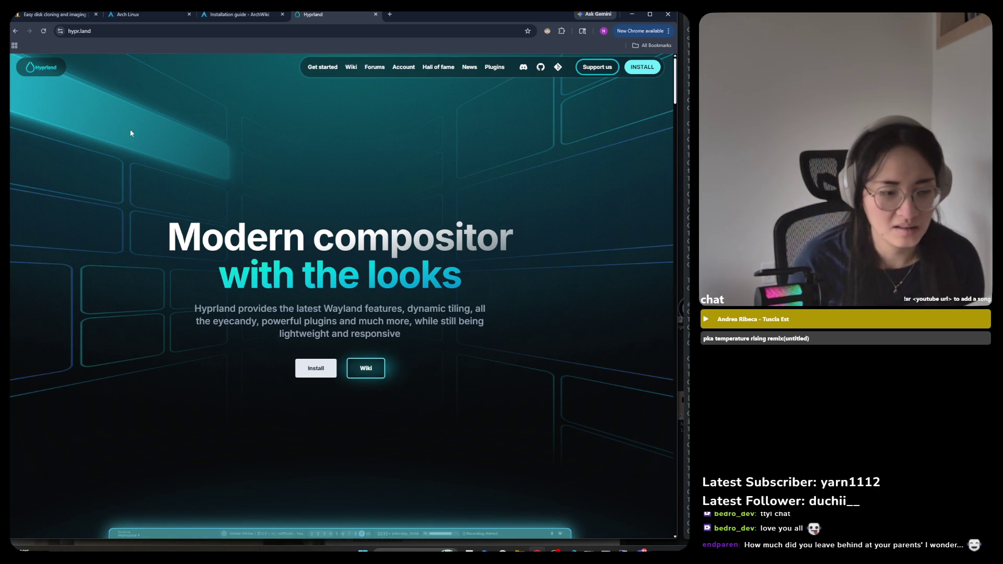
Scroll hypr.land down to the Features section on animations, configuration and dynamic tiling
scroll(131, 133, down, 2)
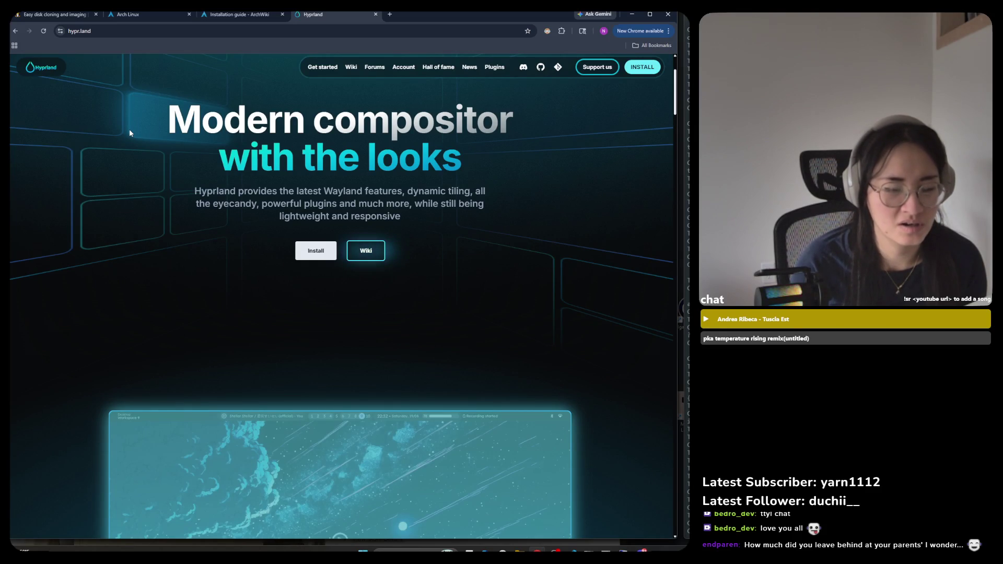
scroll(130, 133, down, 2)
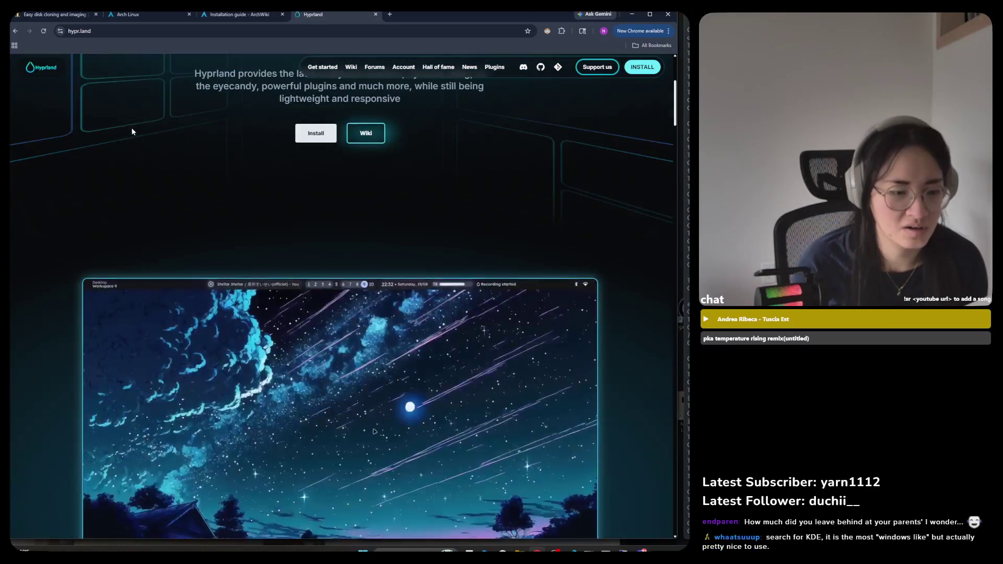
scroll(132, 128, down, 3)
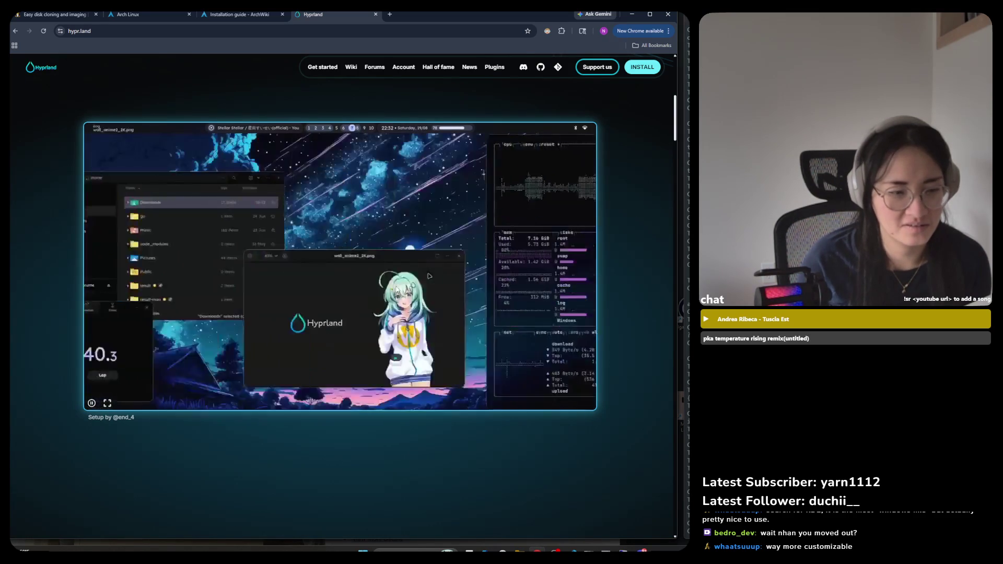
scroll(399, 288, down, 3)
Scroll past the 'Unlock full power' plugins section down to the Hall of Fame
scroll(400, 288, down, 4)
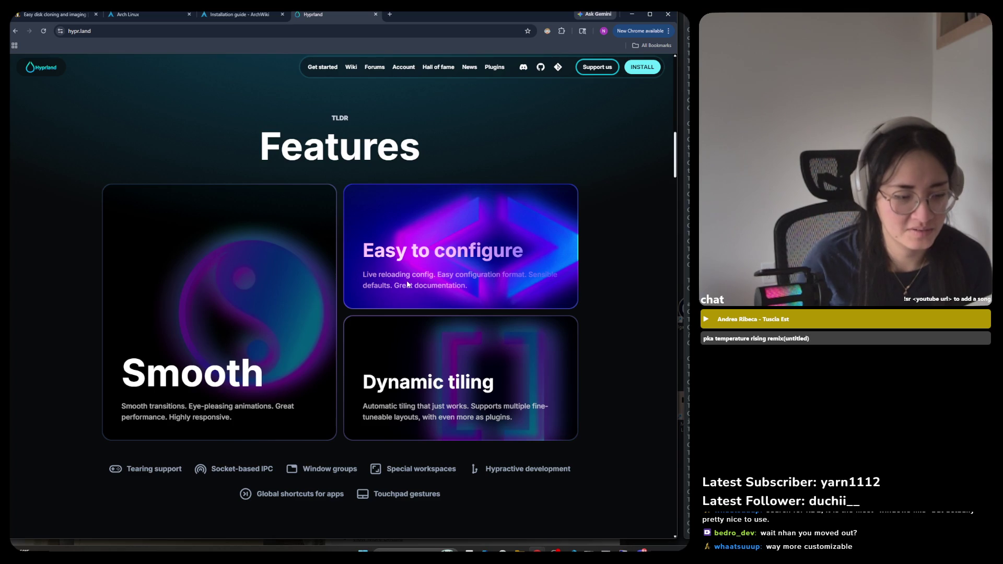
scroll(410, 279, up, 3)
scroll(415, 268, down, 4)
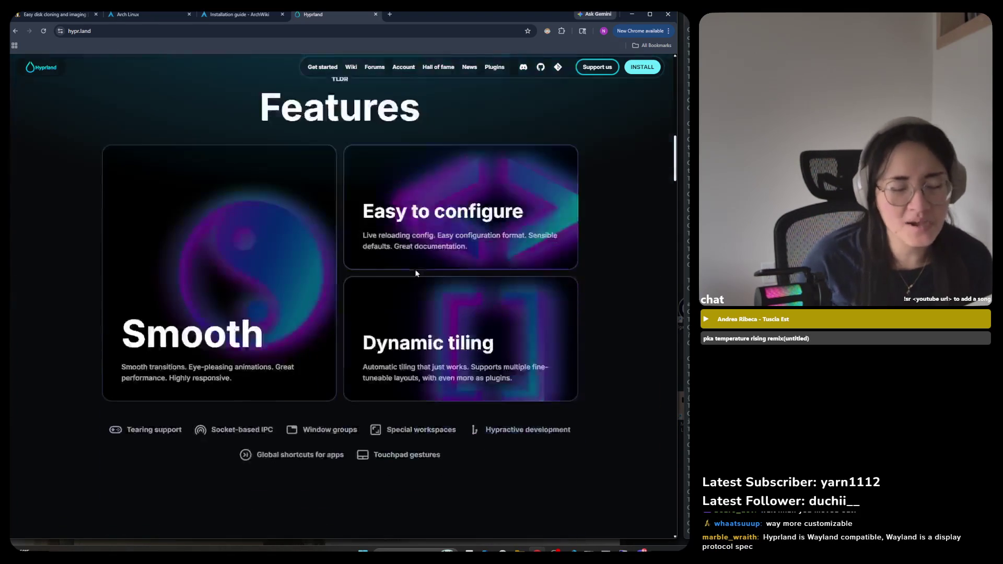
scroll(414, 284, down, 3)
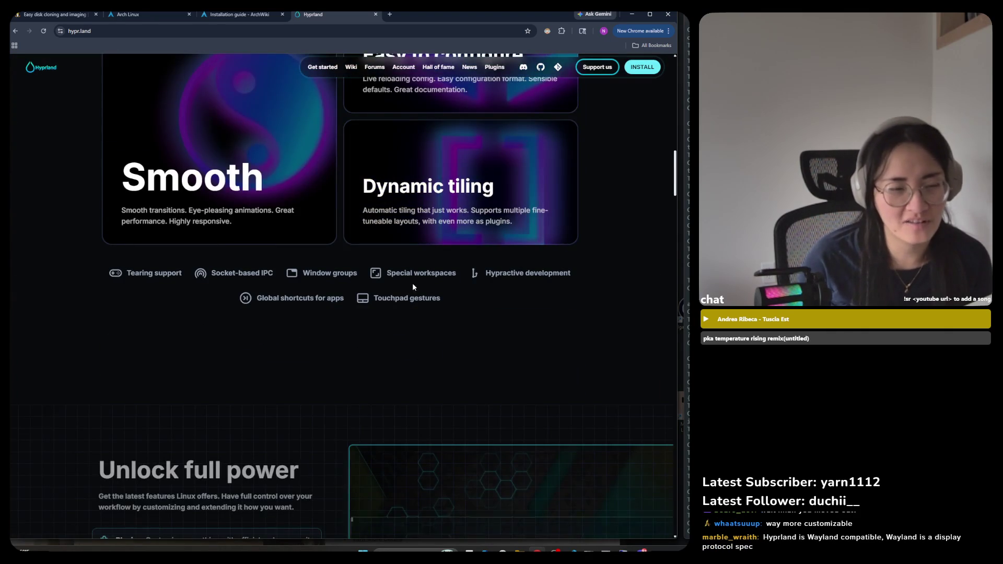
scroll(413, 284, up, 2)
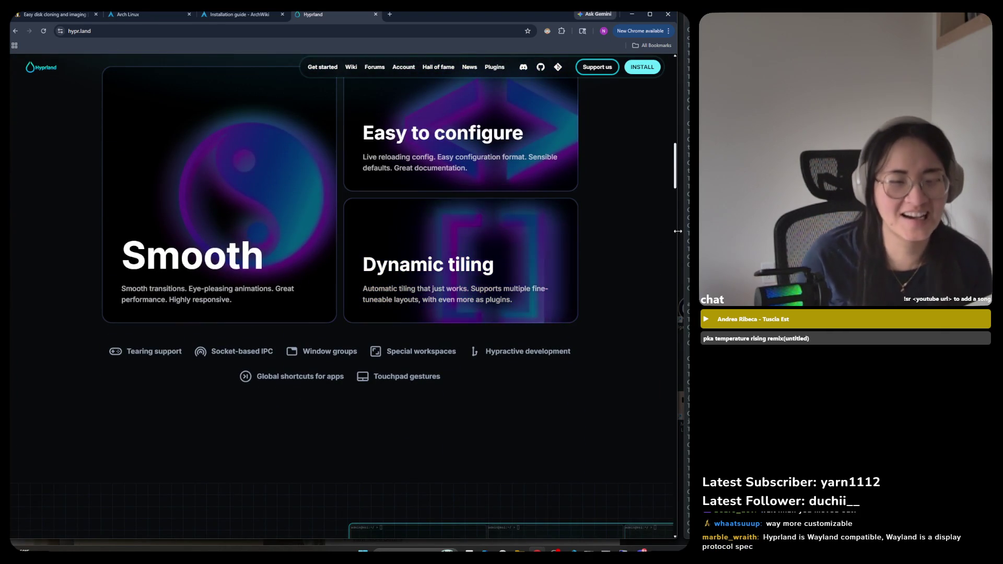
scroll(624, 243, up, 2)
scroll(625, 245, down, 7)
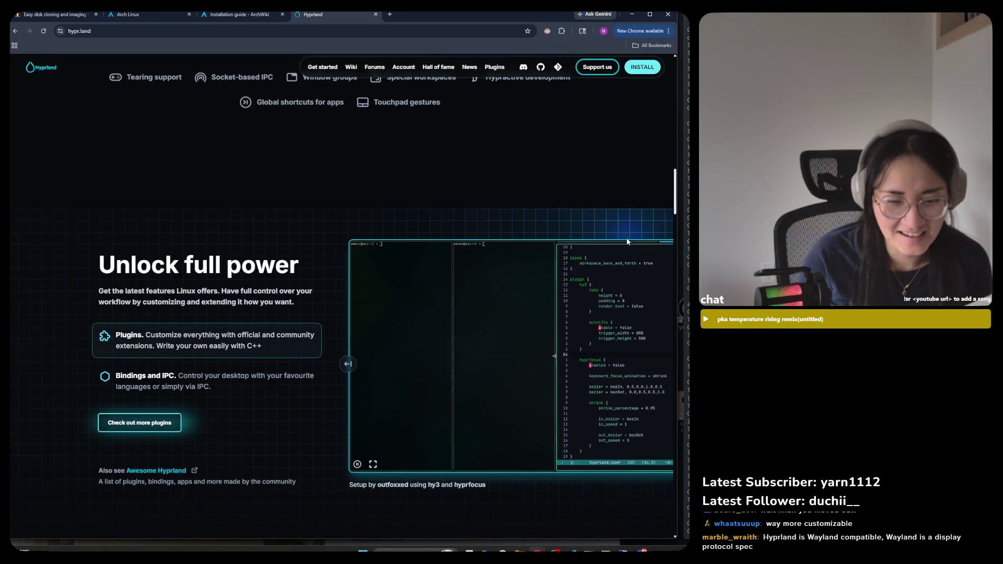
scroll(628, 235, down, 4)
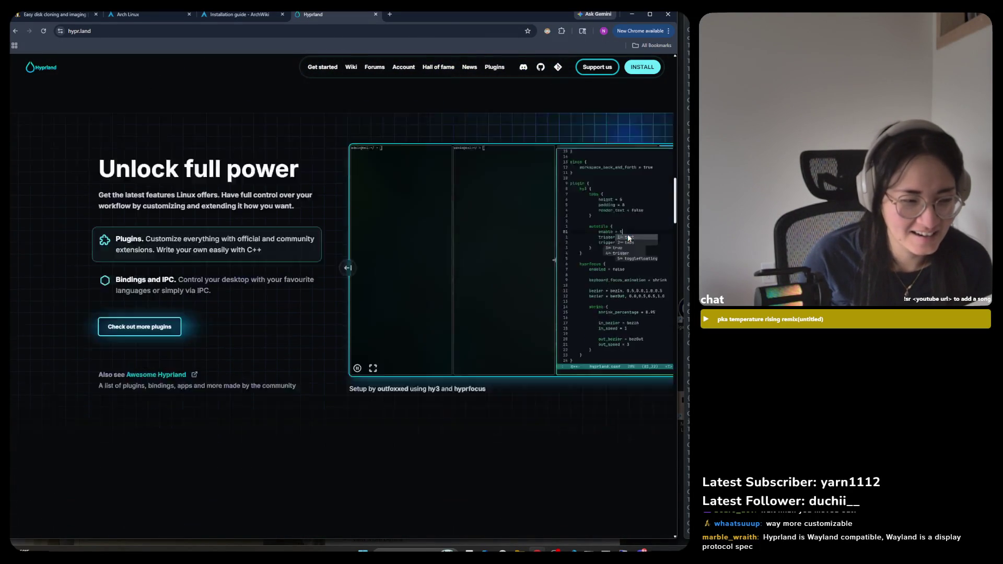
scroll(628, 235, up, 3)
scroll(632, 240, down, 5)
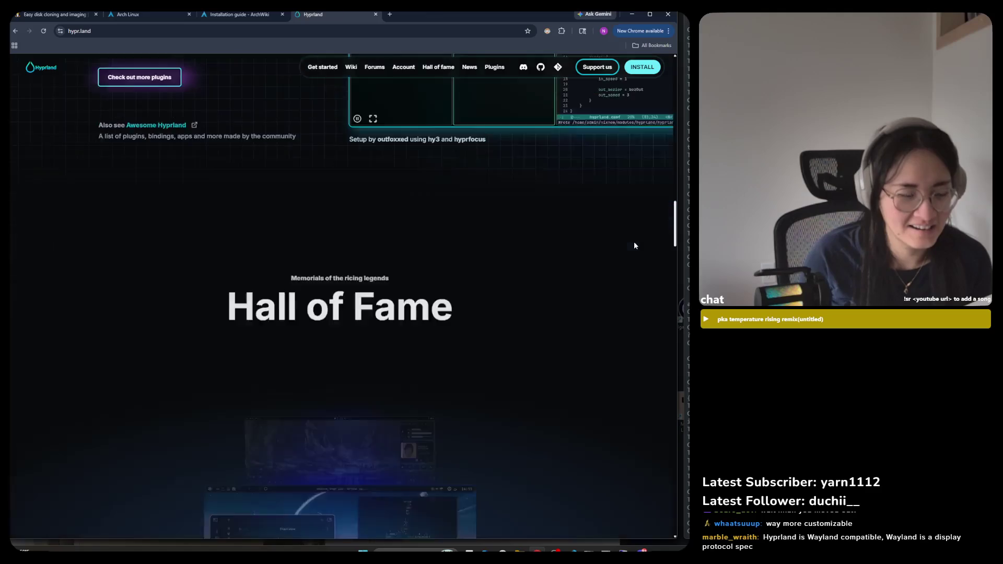
Scroll through the showcases and community section to the sponsors, 37signals and Framework
scroll(634, 241, down, 3)
scroll(634, 240, down, 1)
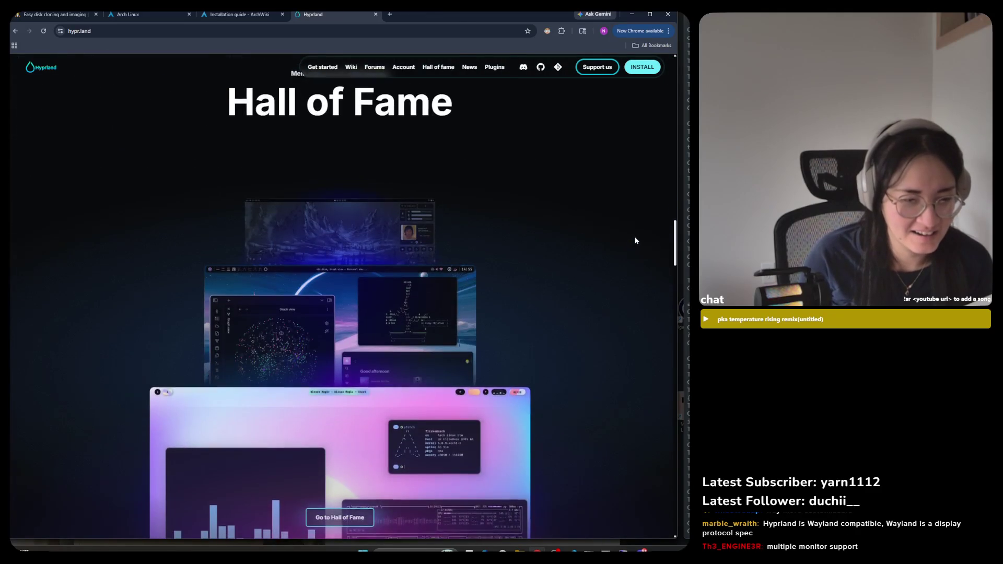
scroll(634, 236, down, 3)
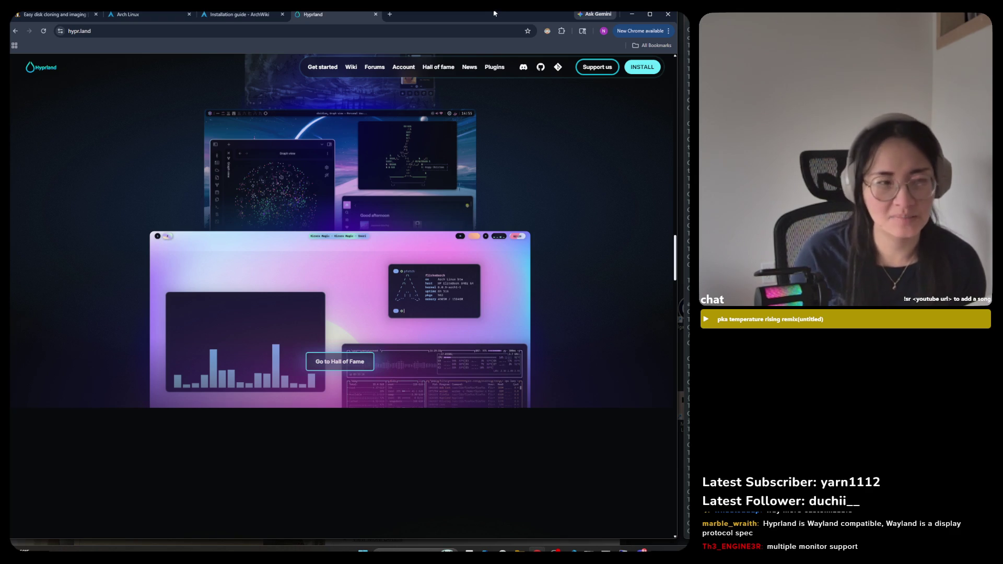
scroll(393, 225, down, 9)
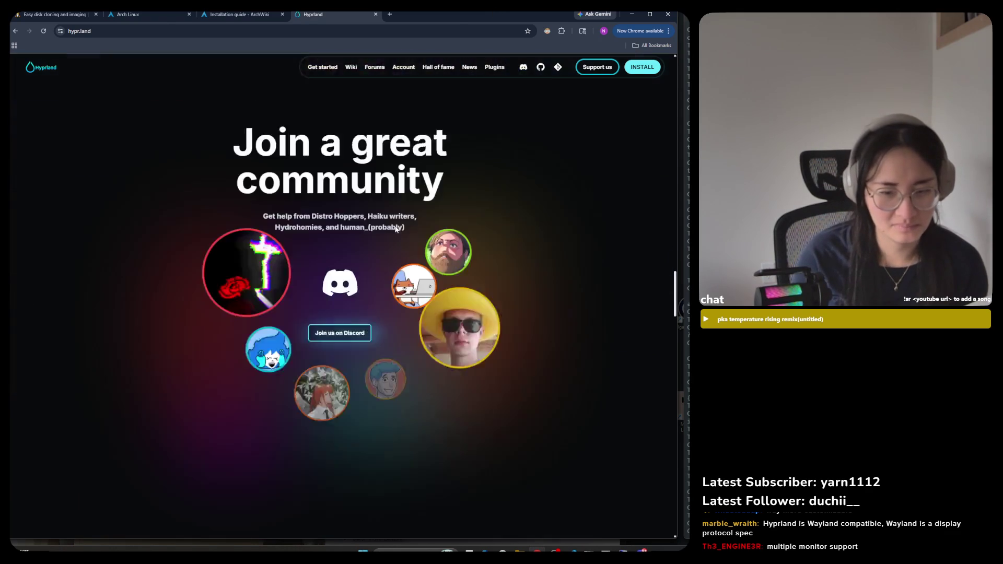
scroll(402, 217, down, 10)
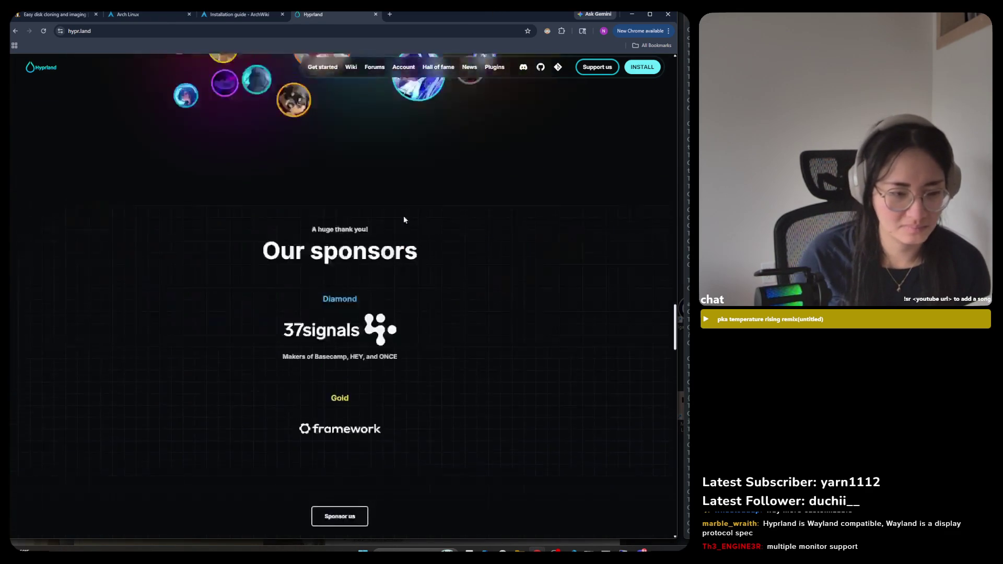
Review the Hyprperks subscription cards, scroll back to the Framework sponsor, and open a new tab
scroll(408, 219, down, 4)
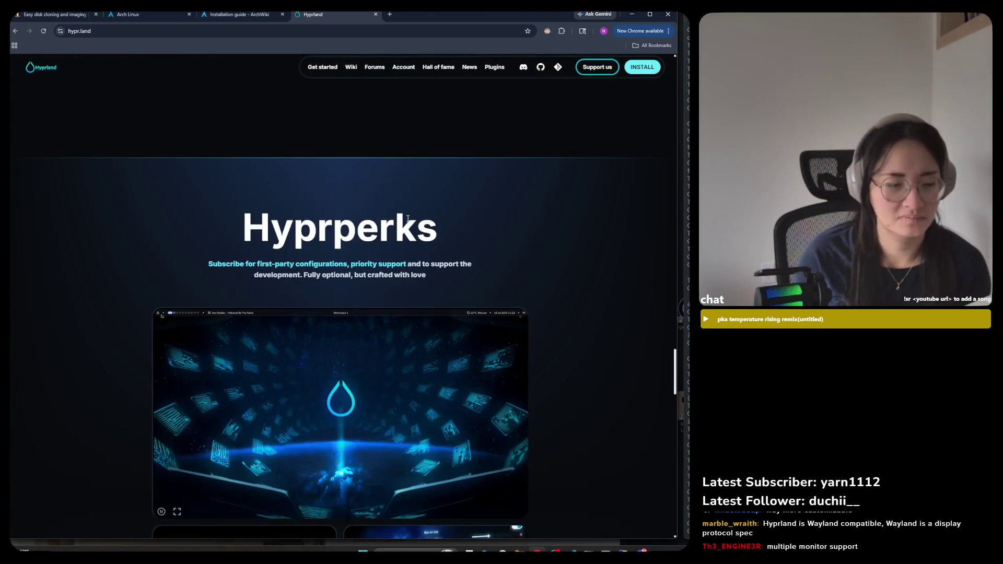
scroll(408, 219, down, 4)
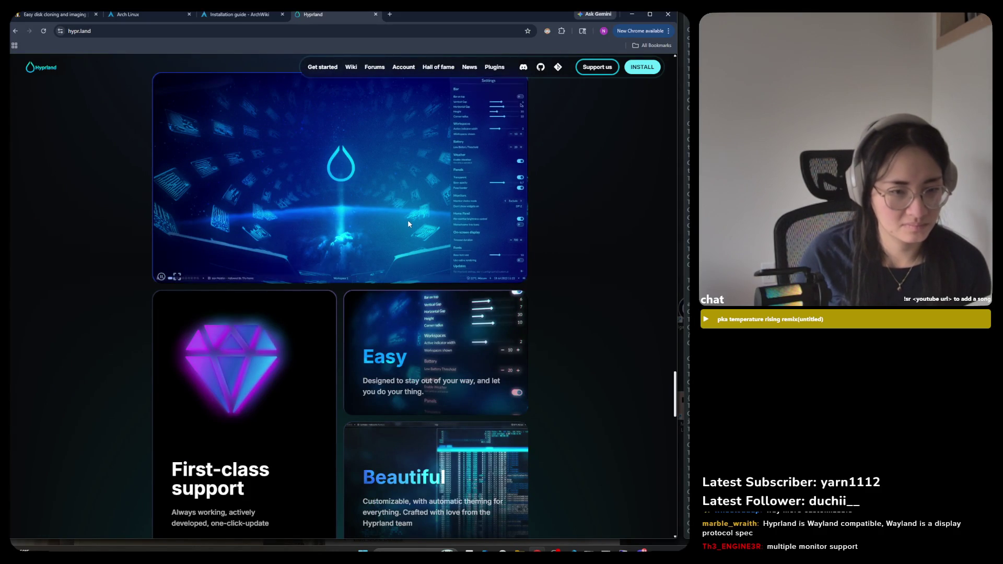
scroll(409, 224, down, 3)
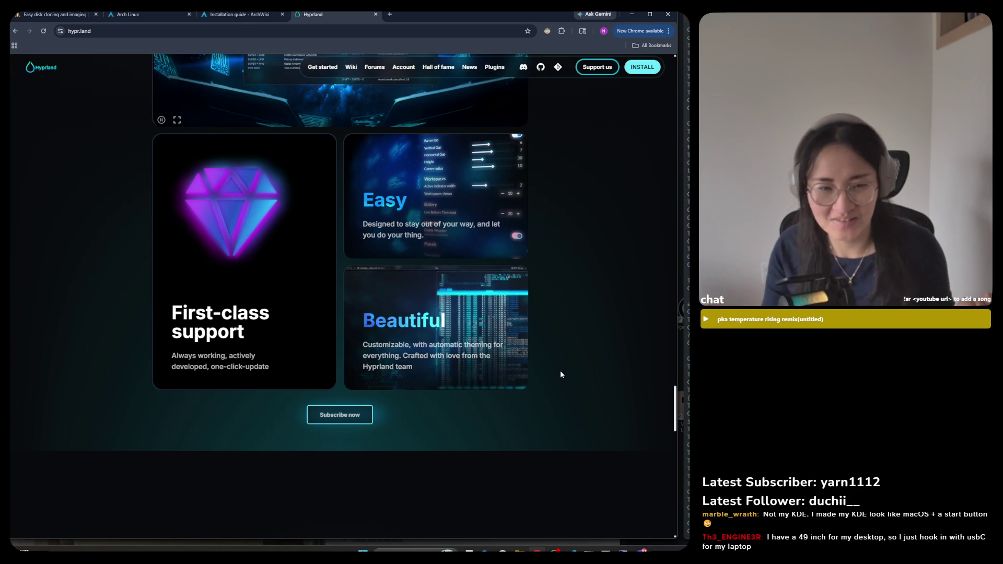
scroll(481, 276, up, 10)
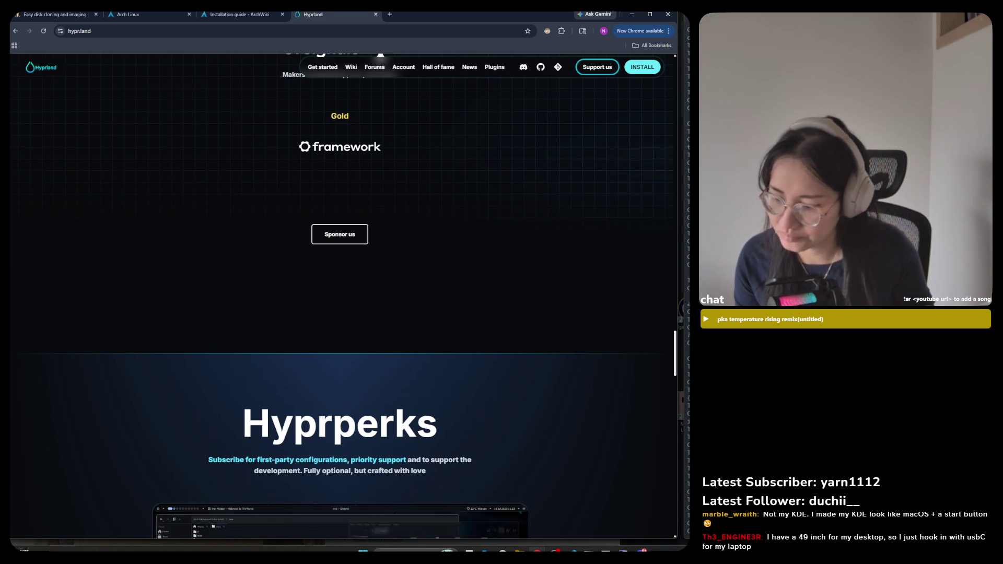
click(387, 16)
Search Google for KDE and open the 'Home - KDE Community' result
text(KDE)
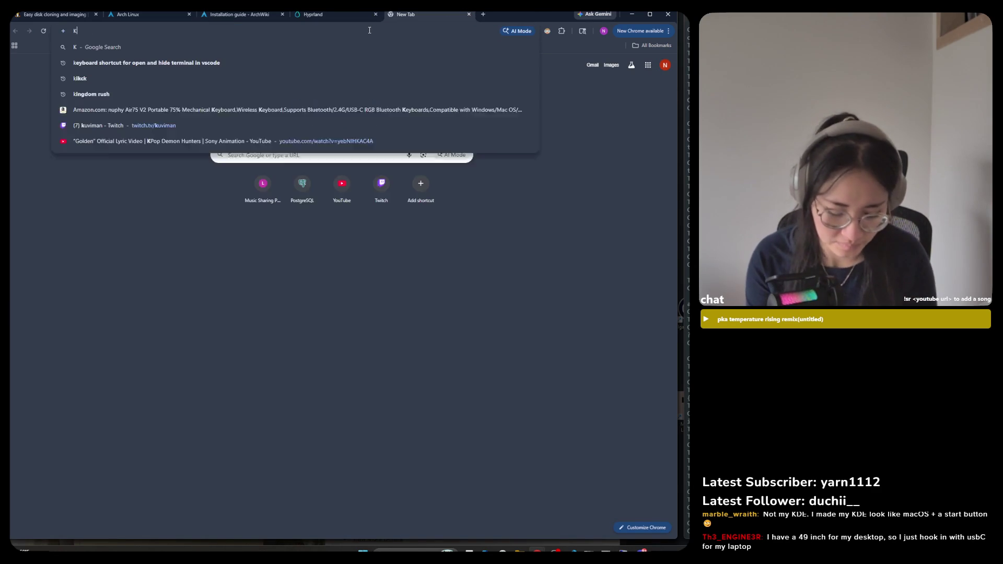
key(Return)
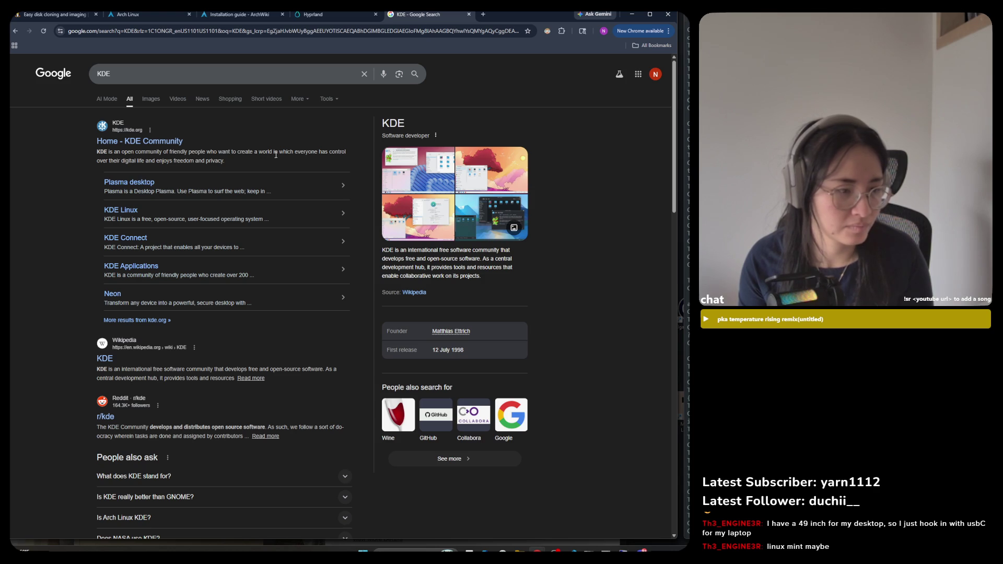
click(151, 141)
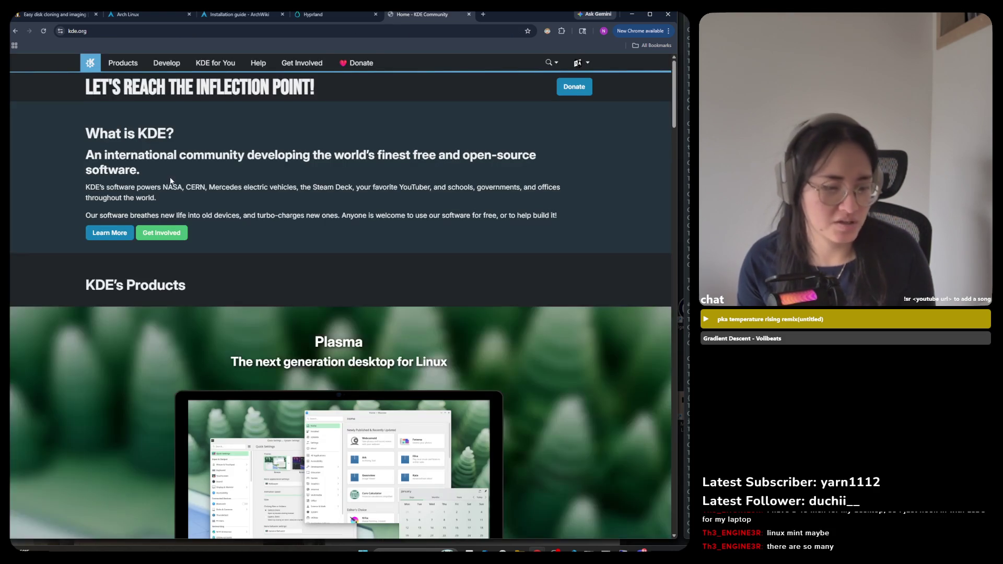
Scroll kde.org down to Announcements and KDE Eco, showing the Plasma 6.6.3 bugfix release
scroll(167, 168, down, 2)
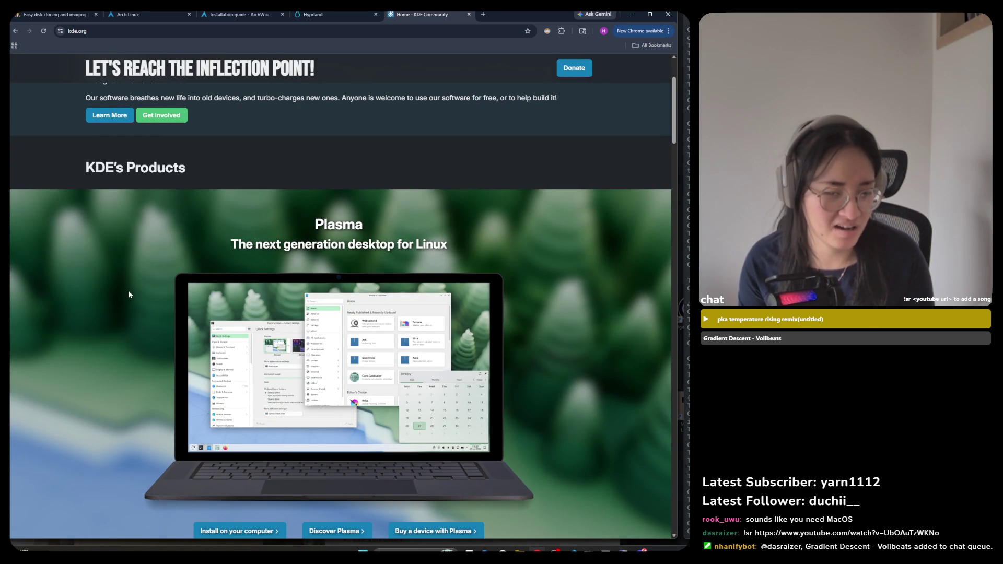
scroll(128, 287, down, 15)
scroll(136, 276, down, 12)
scroll(138, 274, down, 1)
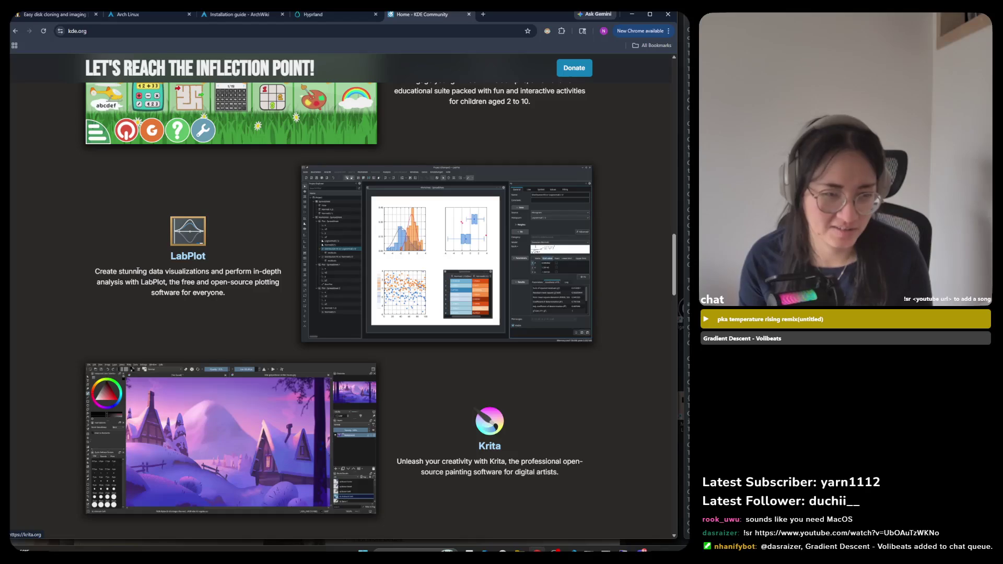
scroll(139, 273, up, 2)
scroll(140, 272, down, 10)
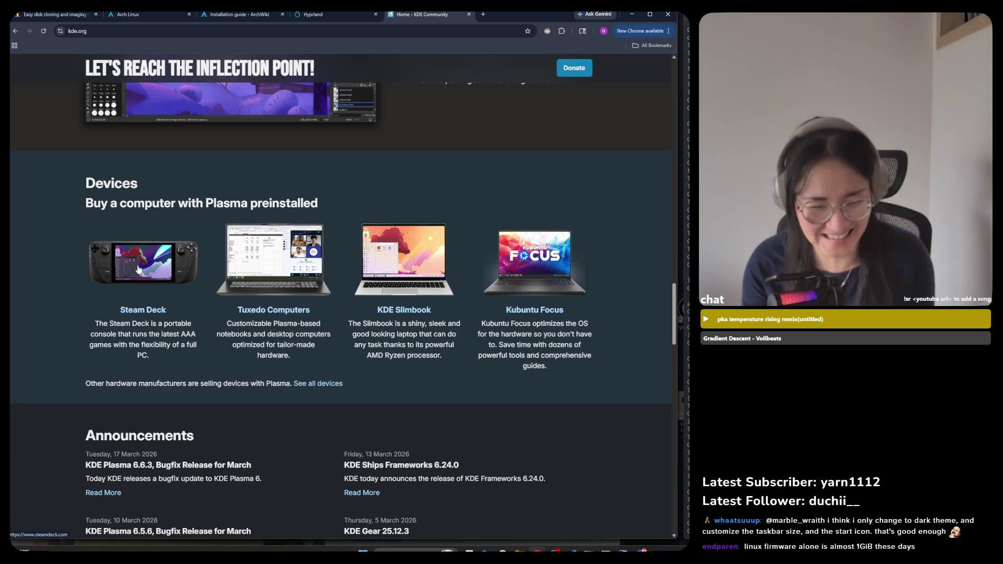
scroll(314, 261, up, 5)
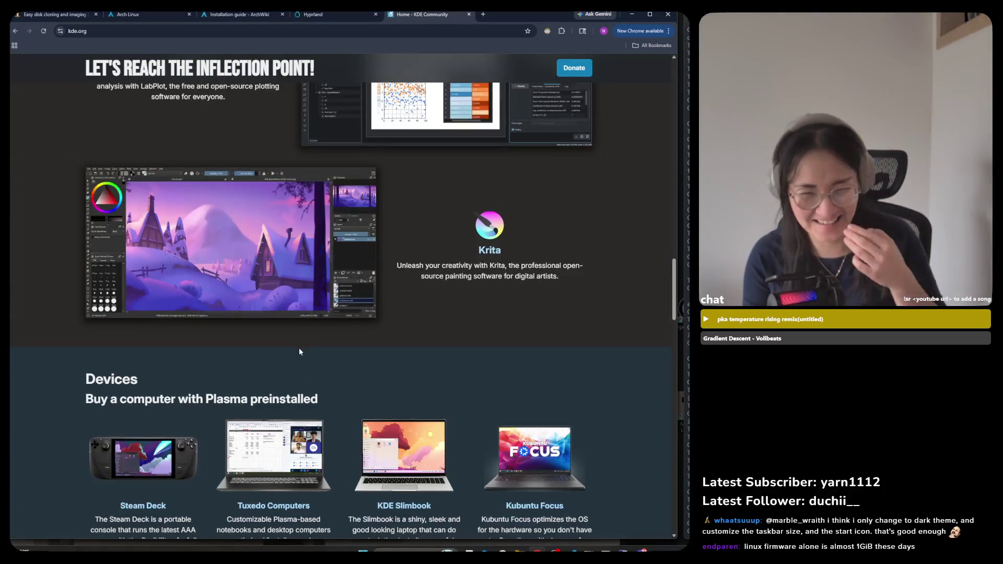
scroll(298, 355, down, 10)
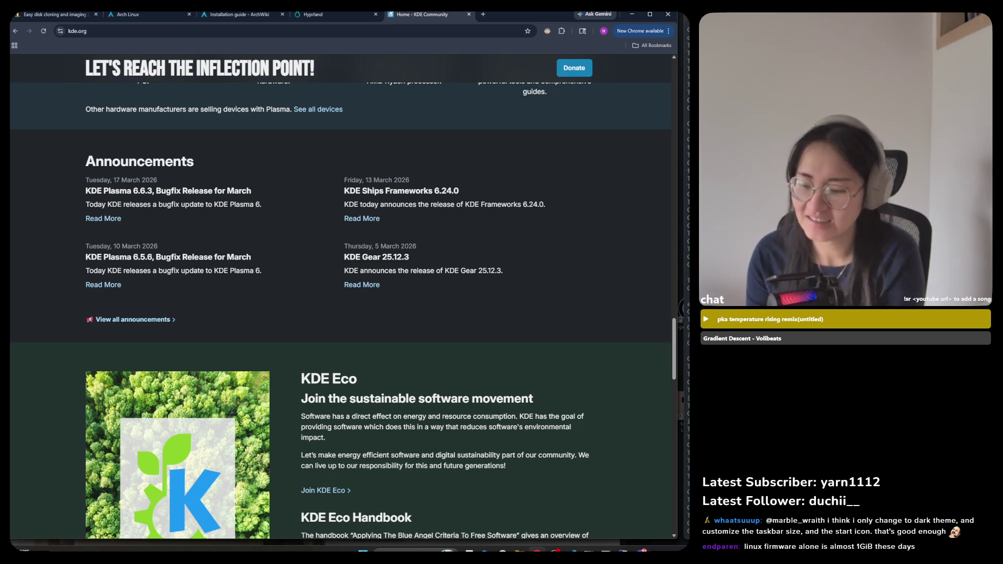
Browse kde.org back up to the Plasma banner, then return to the Google results for KDE
scroll(312, 406, up, 3)
scroll(312, 406, down, 9)
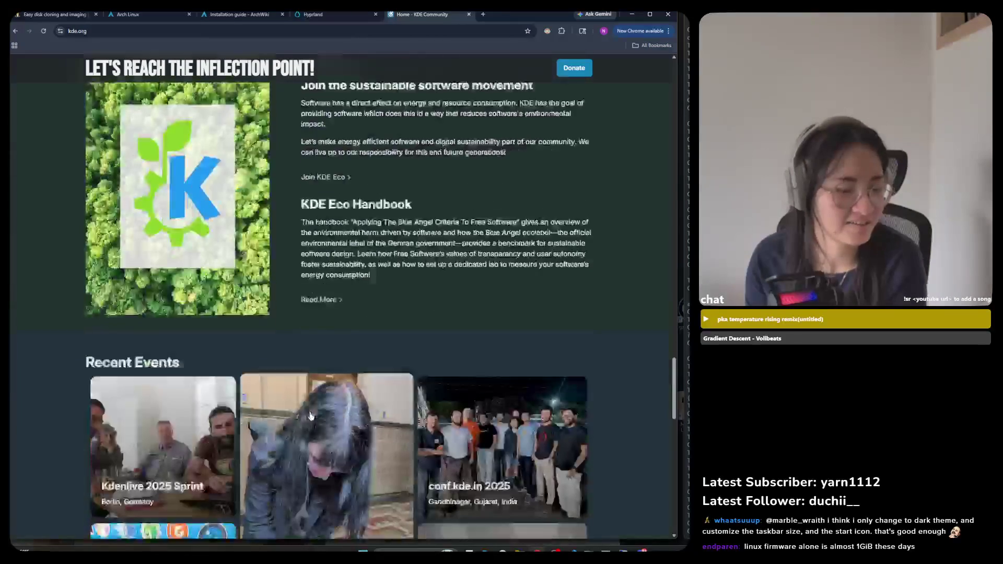
scroll(311, 415, down, 7)
scroll(311, 417, up, 13)
scroll(310, 418, up, 10)
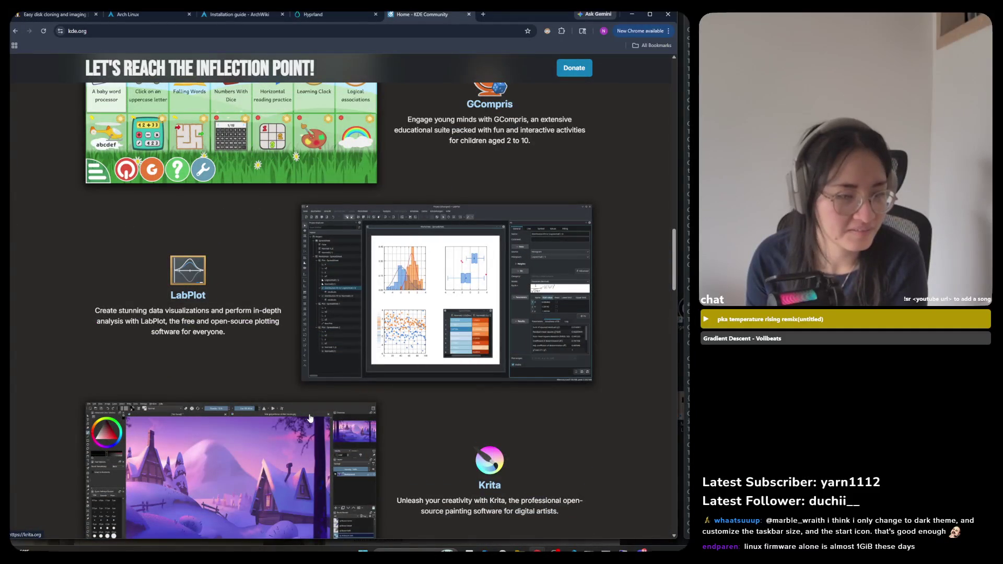
scroll(311, 418, up, 9)
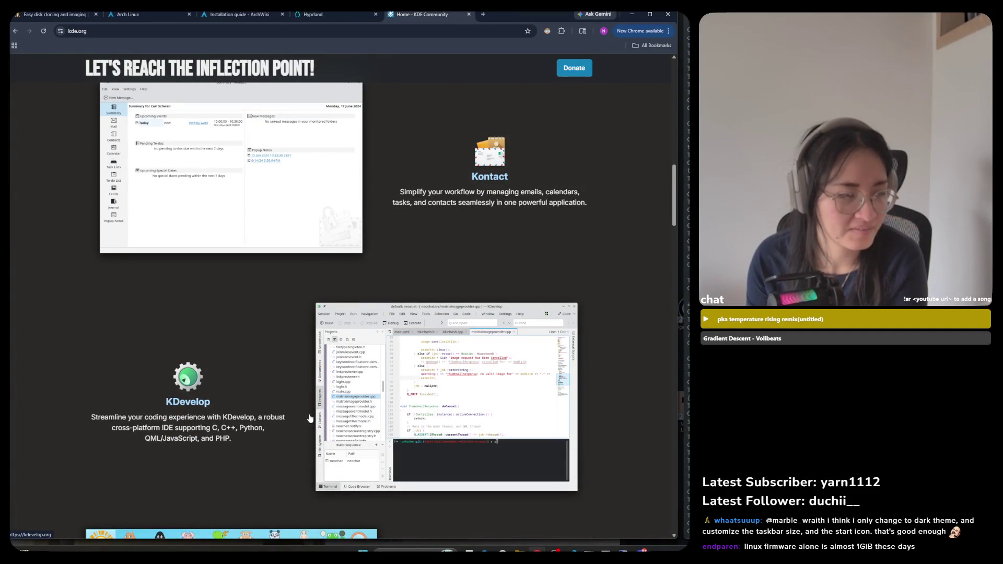
scroll(311, 418, up, 8)
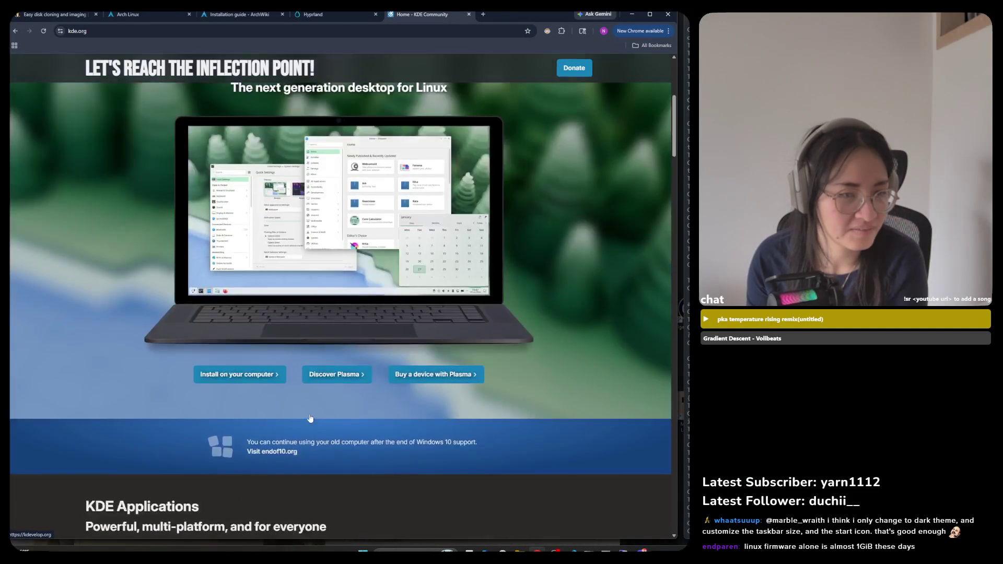
scroll(310, 417, down, 2)
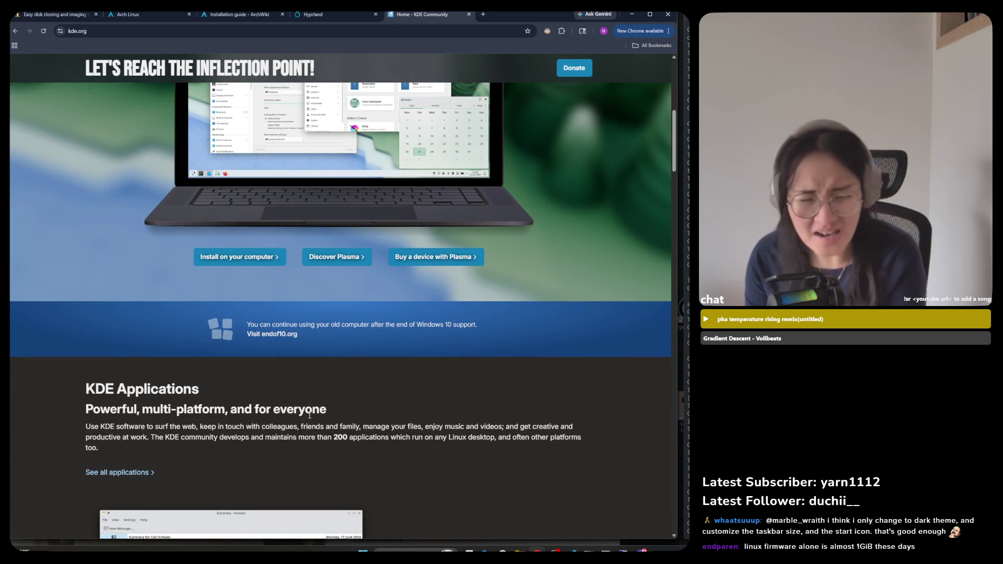
scroll(297, 474, down, 1)
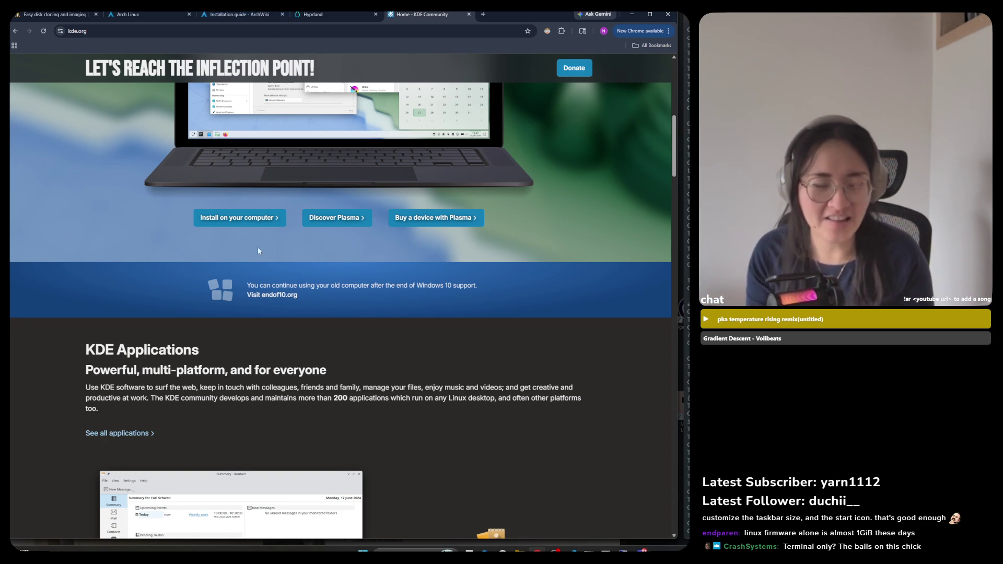
scroll(257, 401, up, 4)
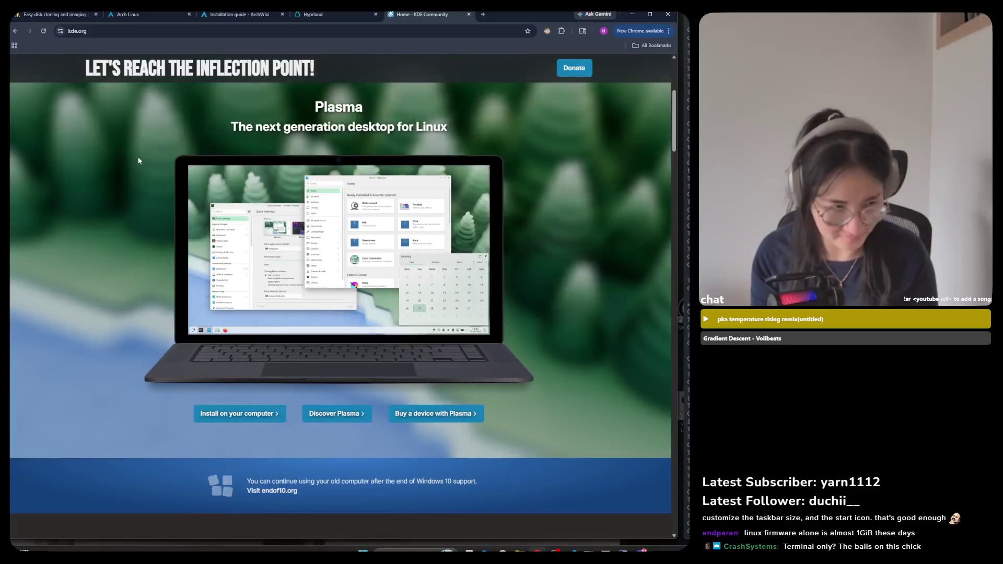
click(14, 31)
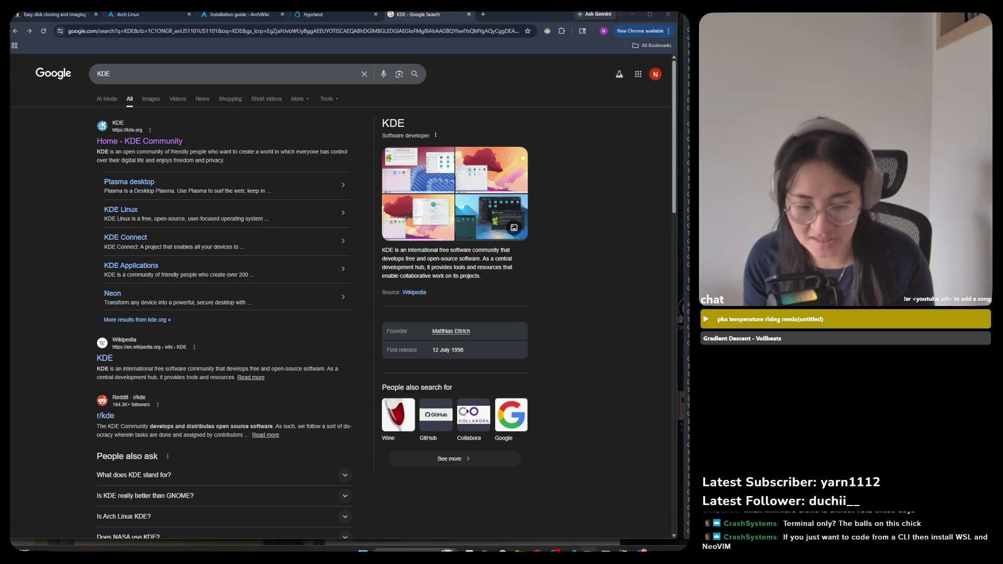
Bring up the open-windows list from Chrome's Google results for KDE
key(alt+Tab)
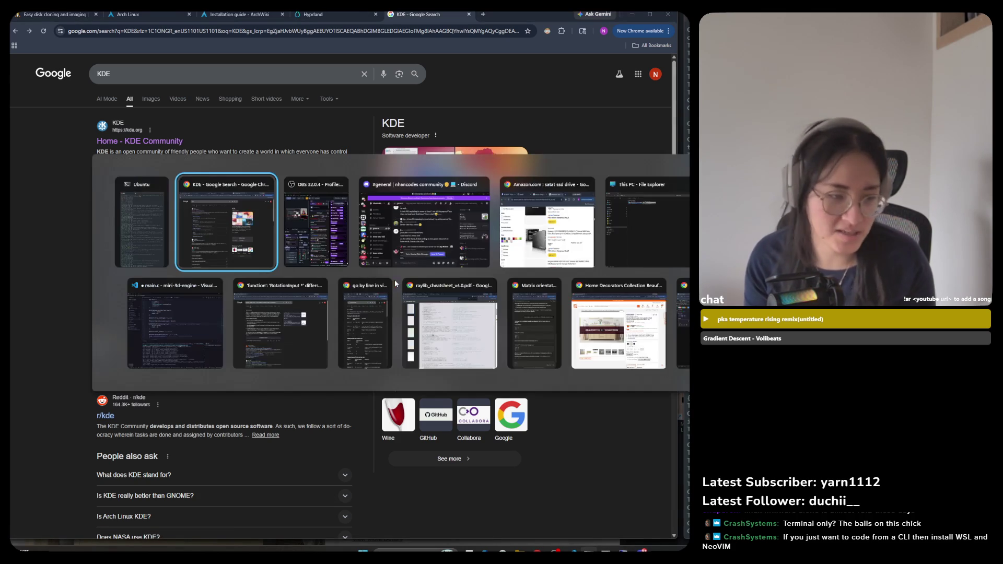
Leave Chrome's KDE results and switch to VS Code showing mini-3d-engine's main.c
key(alt+Tab)
key(alt+Tab)
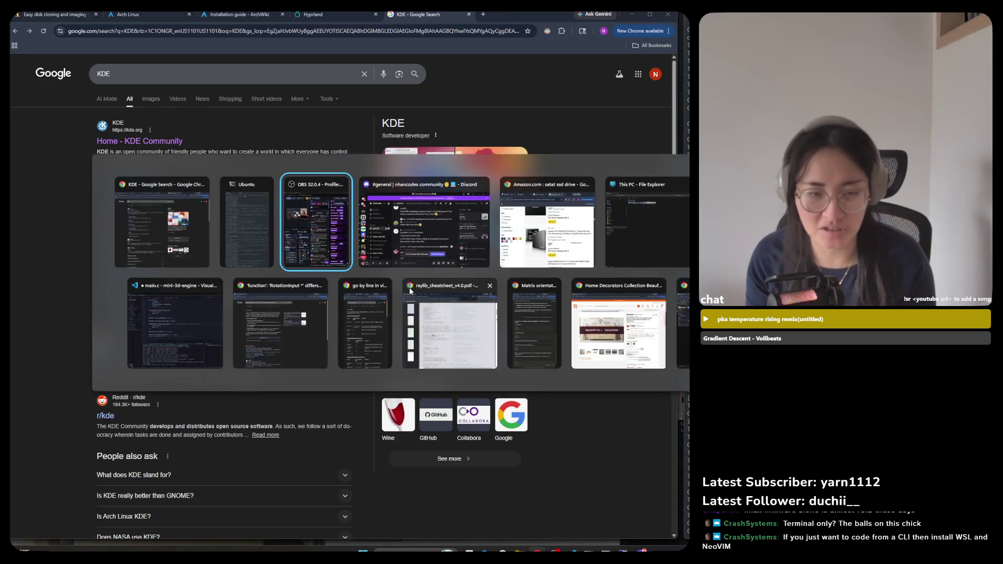
key(Escape)
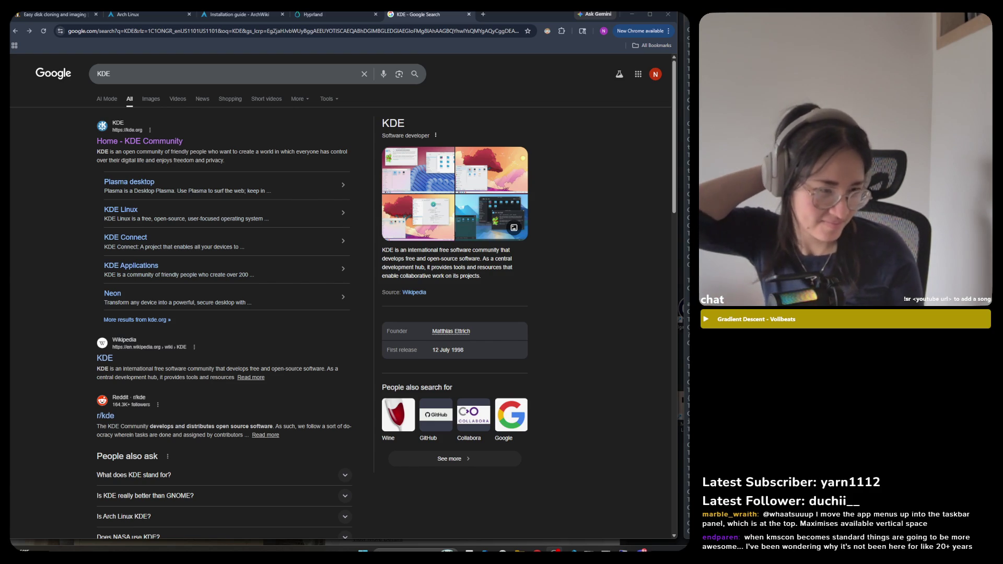
key(alt+Tab)
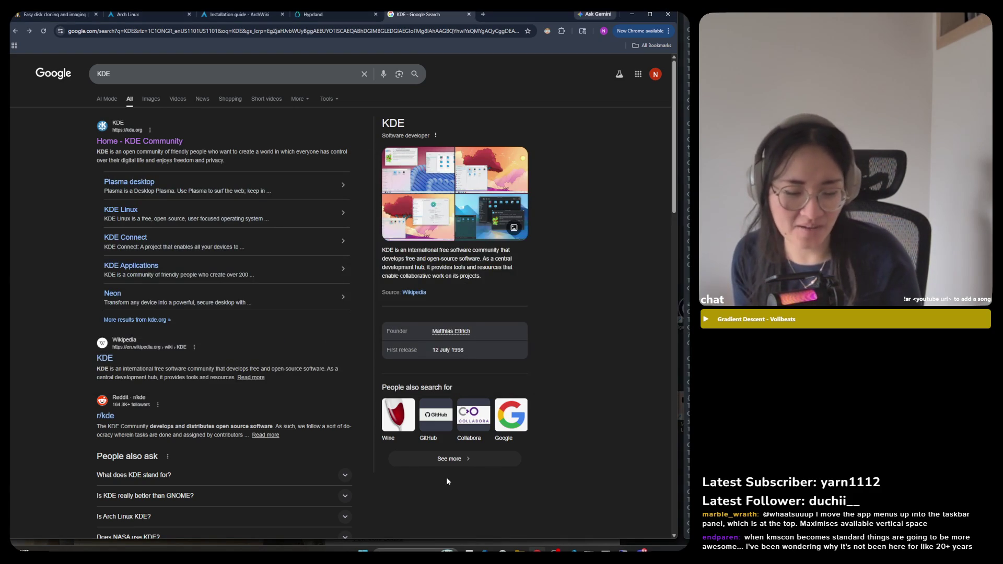
key(alt+Tab)
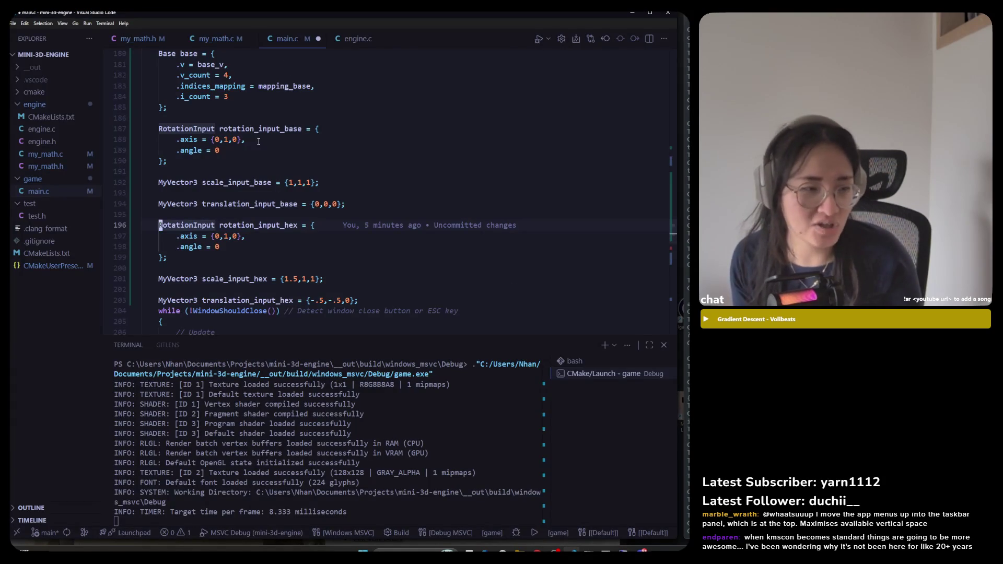
Inspect lines 190–195 of main.c and shrink the terminal panel to show more code
click(188, 64)
click(146, 215)
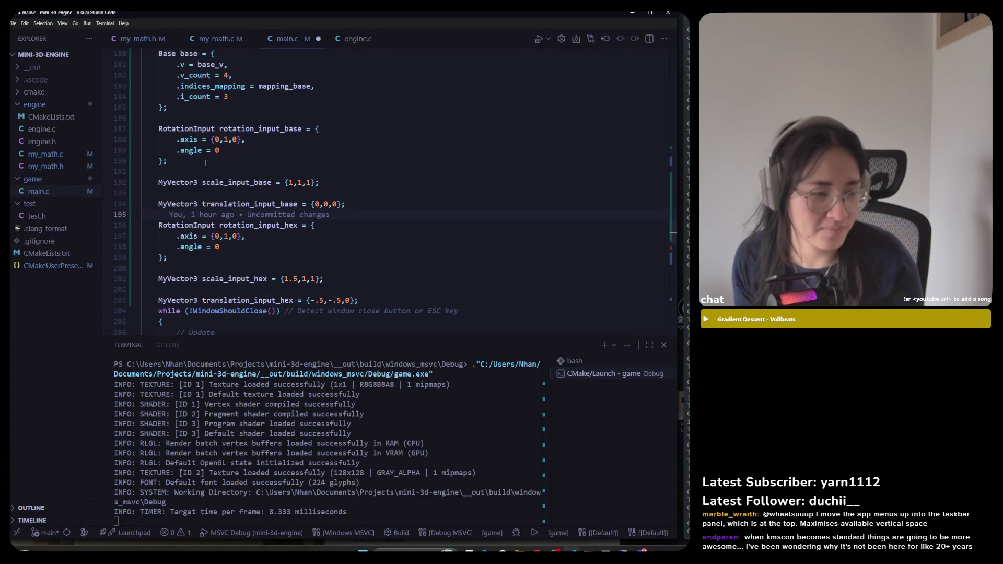
click(209, 182)
key(Up)
key(Up)
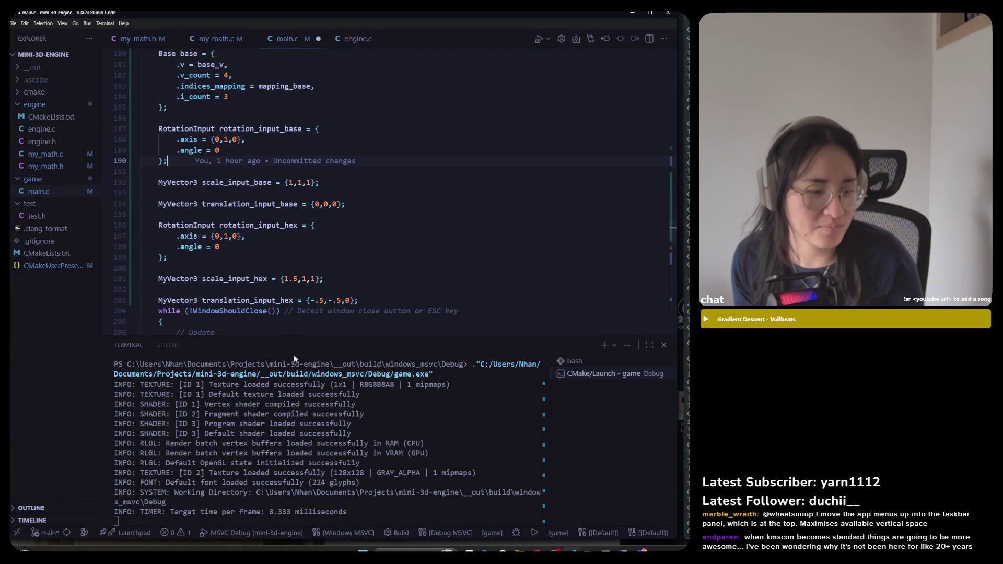
mouse_move(286, 337)
mouse_down()
mouse_move(383, 444)
mouse_move(379, 411)
mouse_up()
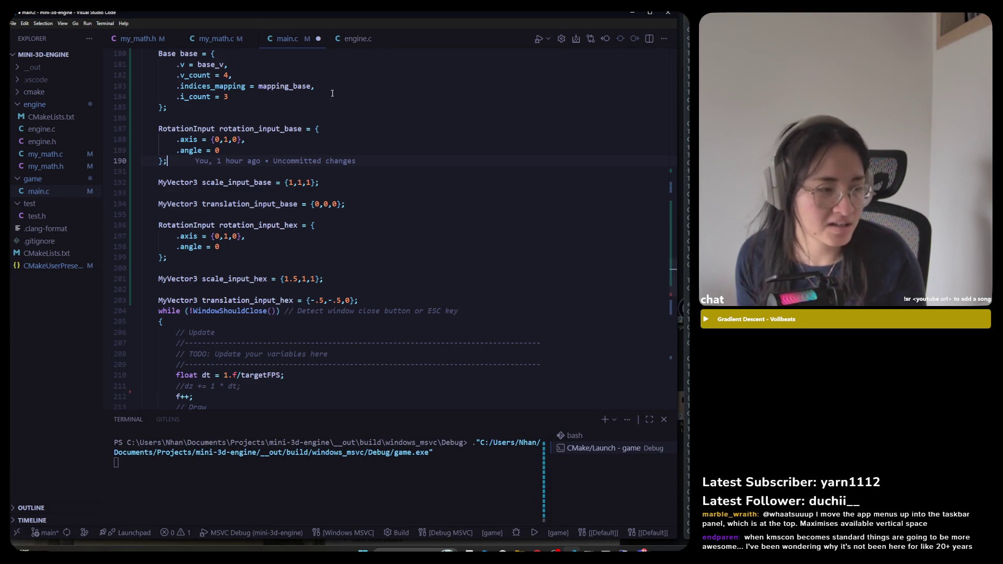
Move the caret to the end of the .angle = 0 line, then switch to my_math.c
click(225, 119)
double_click(196, 75)
click(223, 150)
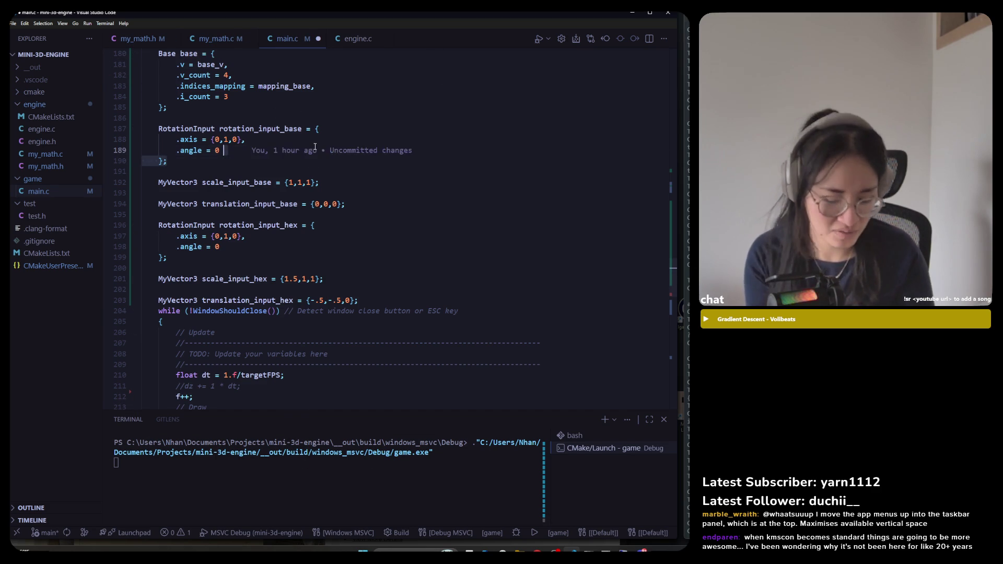
key(ctrl+Tab)
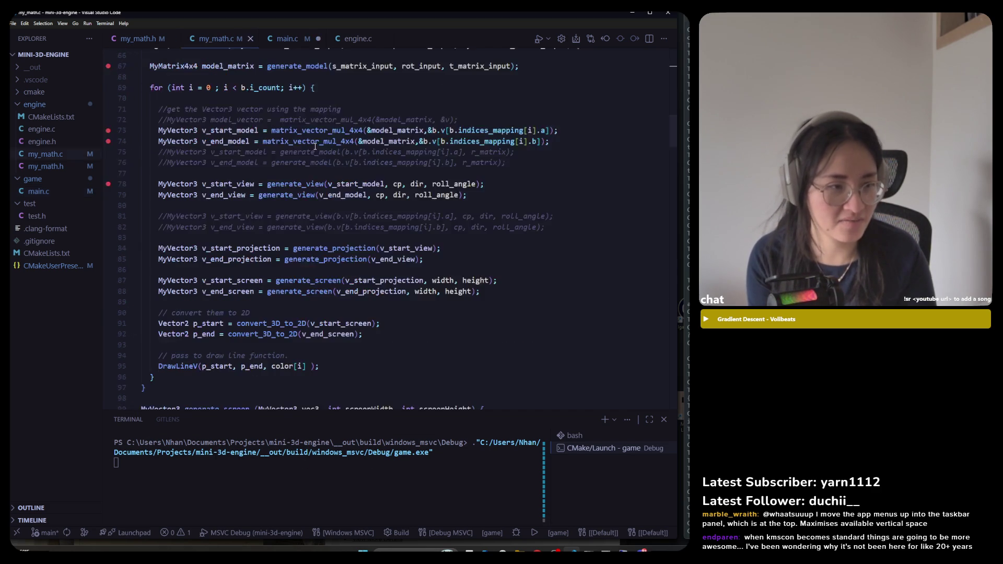
Jump to generate_model in my_math.c and step through the r_matrix_4x4 and t_matrix_4x4 rows
key(alt+Left)
key(alt+Left)
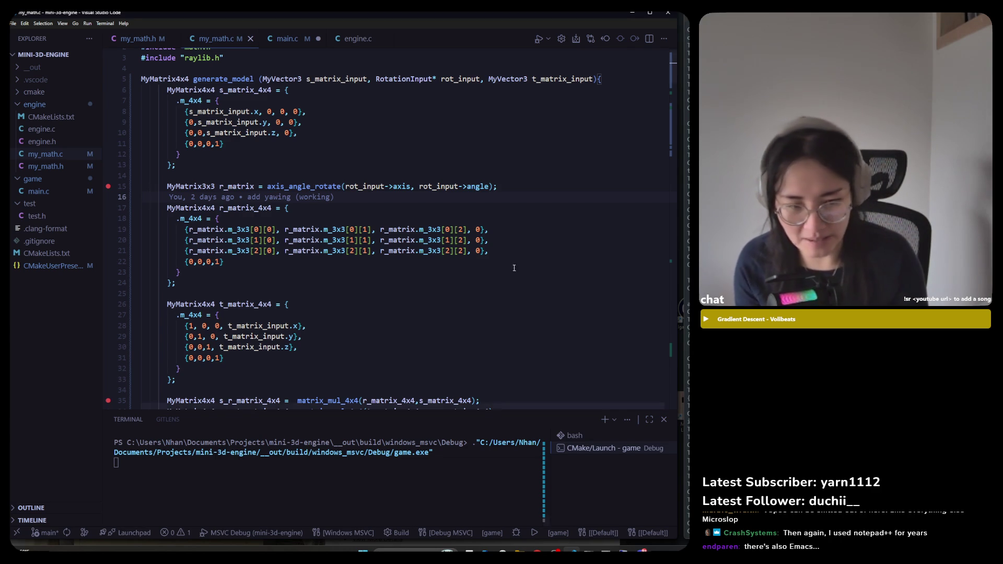
click(295, 164)
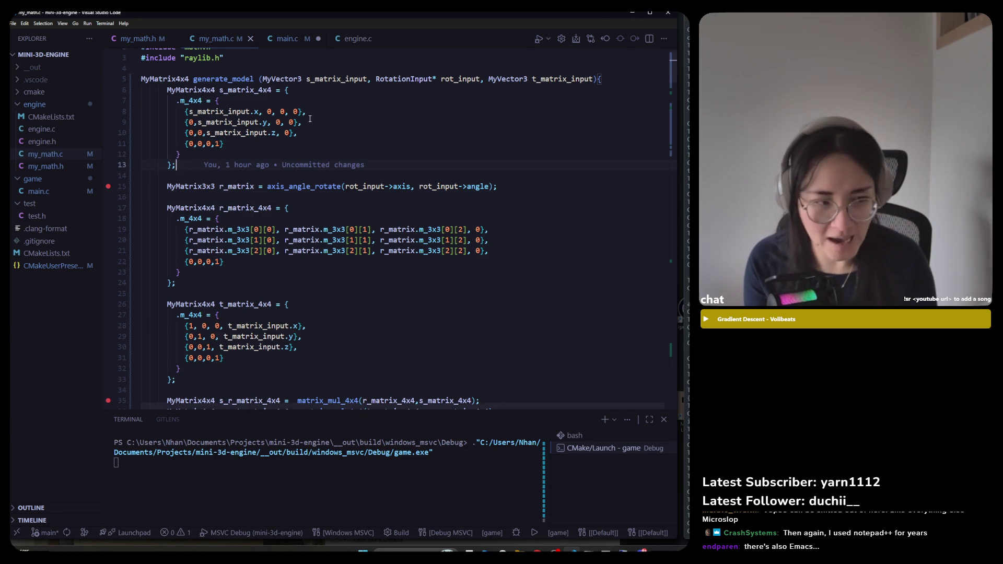
key(j)
key(j)
key(j)
key(j)
key(j)
key(j)
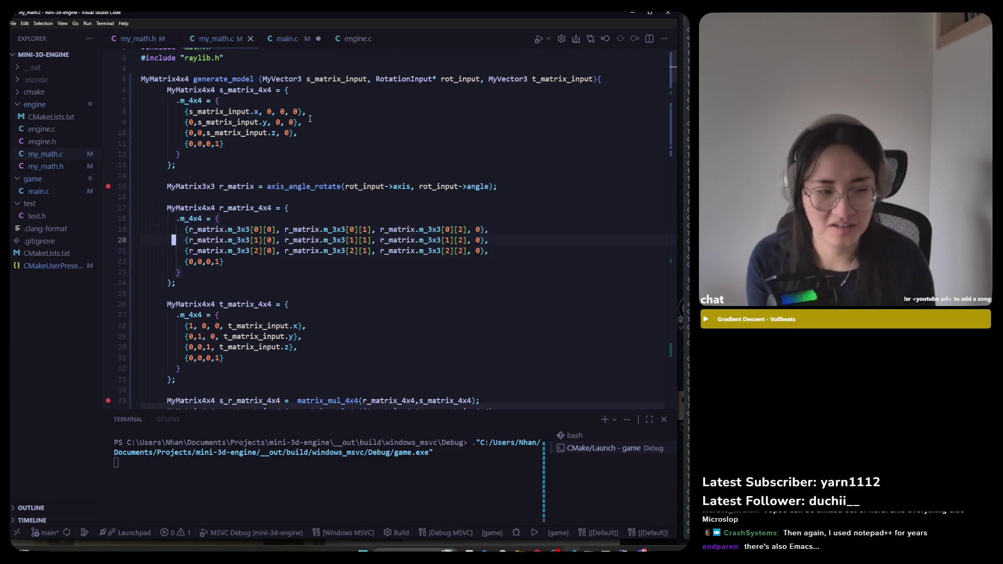
key(k)
key(j)
key(j)
key(j)
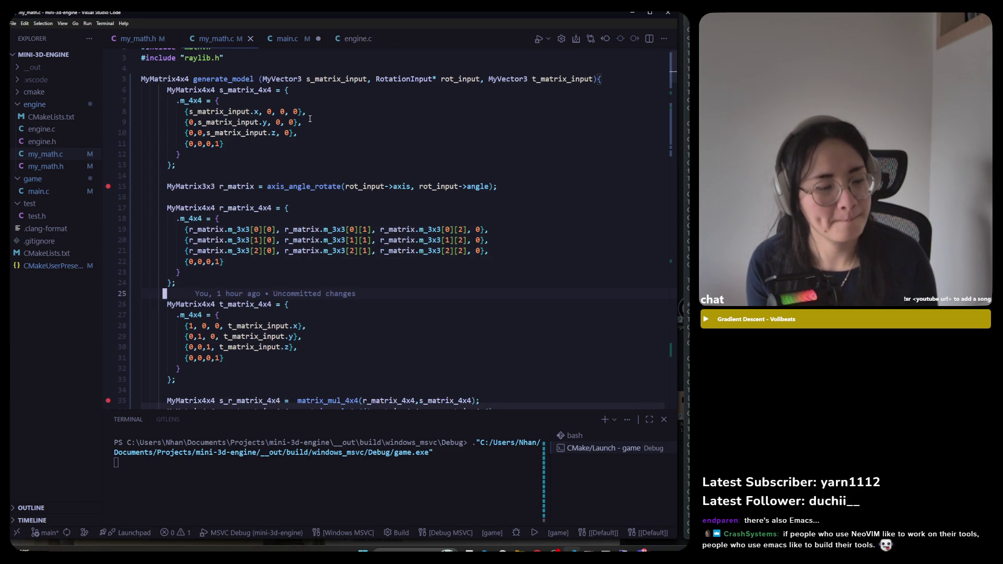
key(j)
key(j)
key(j)
key(j)
key(j)
key(j)
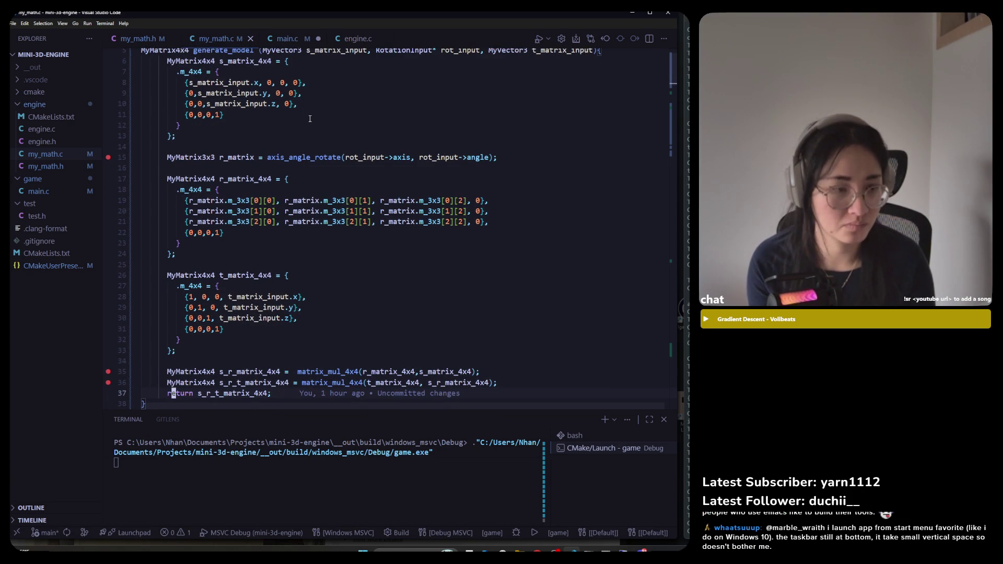
Move down to the .m_4x4 line 27, then switch back to main.c
click(405, 262)
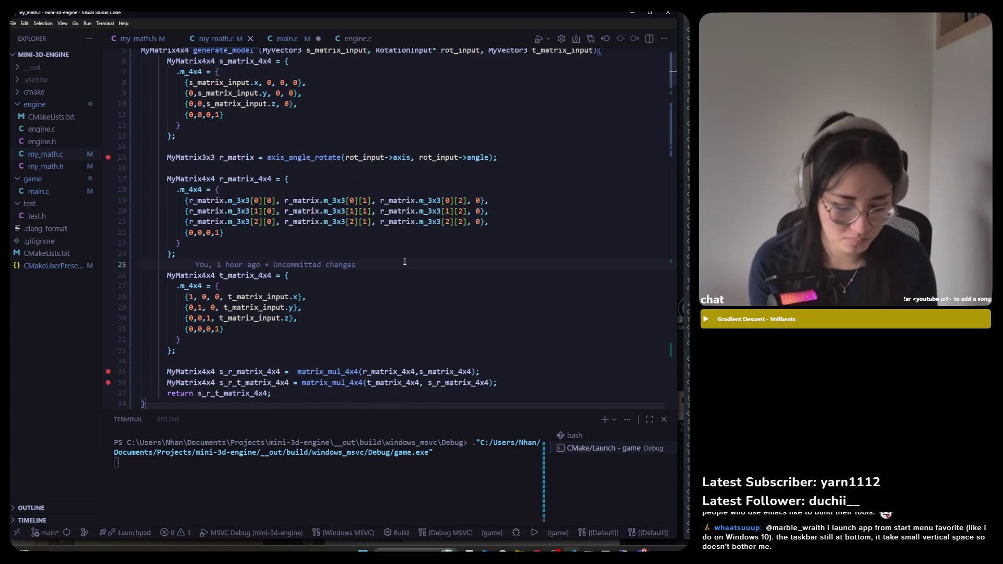
key(Down)
key(Down)
key(Home)
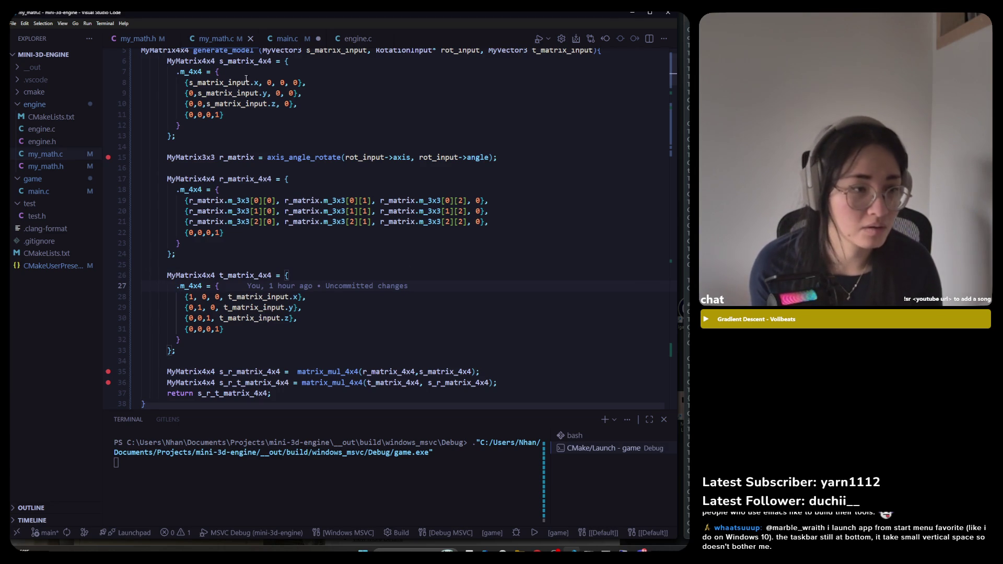
key(ctrl+Page_Down)
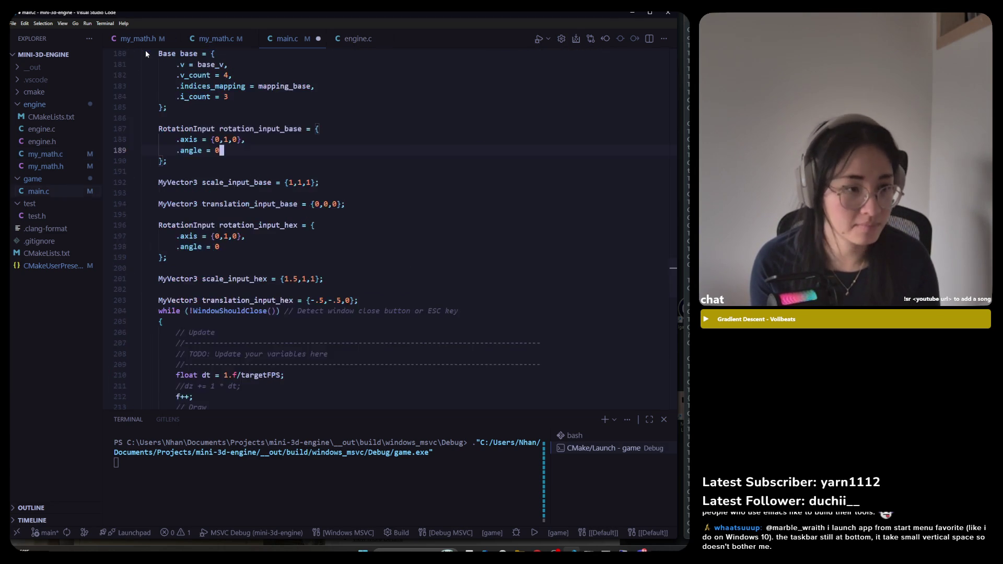
Cycle through the open files to main.c and save its pending changes
key(ctrl+Page_Down)
key(ctrl+Page_Down)
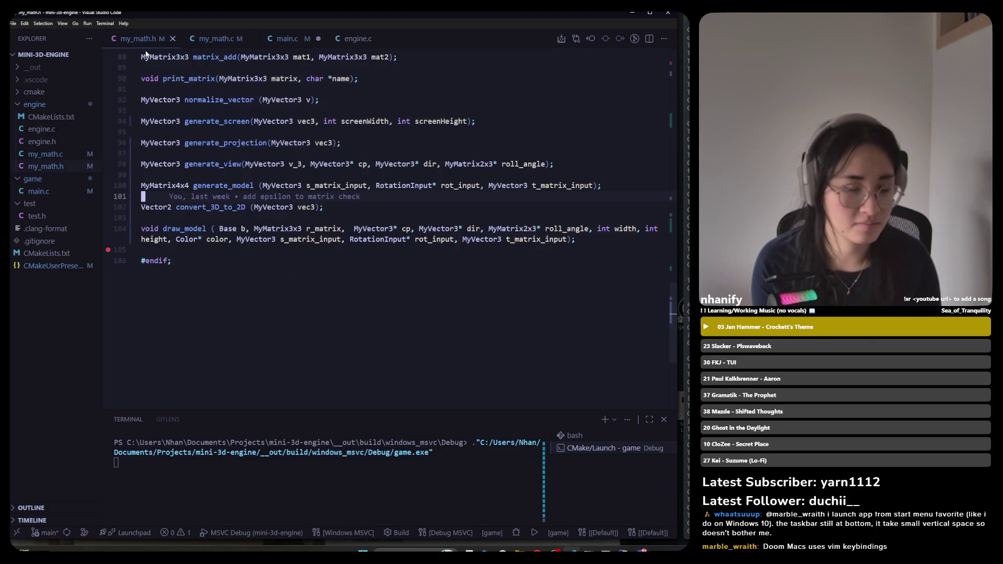
key(Down)
key(Down)
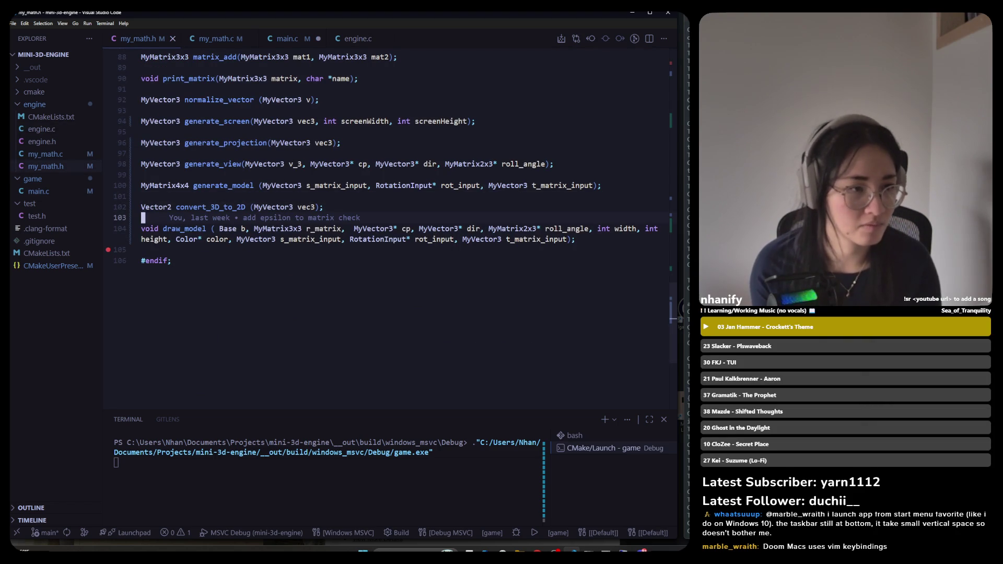
key(ctrl+Page_Down)
key(ctrl+Page_Down)
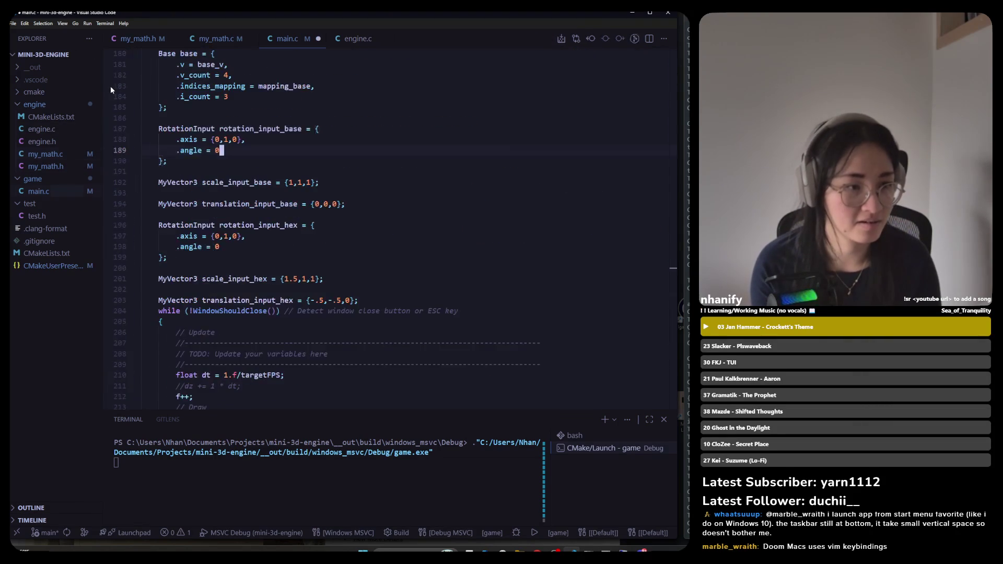
key(ctrl+s)
Cycle back to my_math.h with its generate_model and draw_model declarations
key(ctrl+Page_Up)
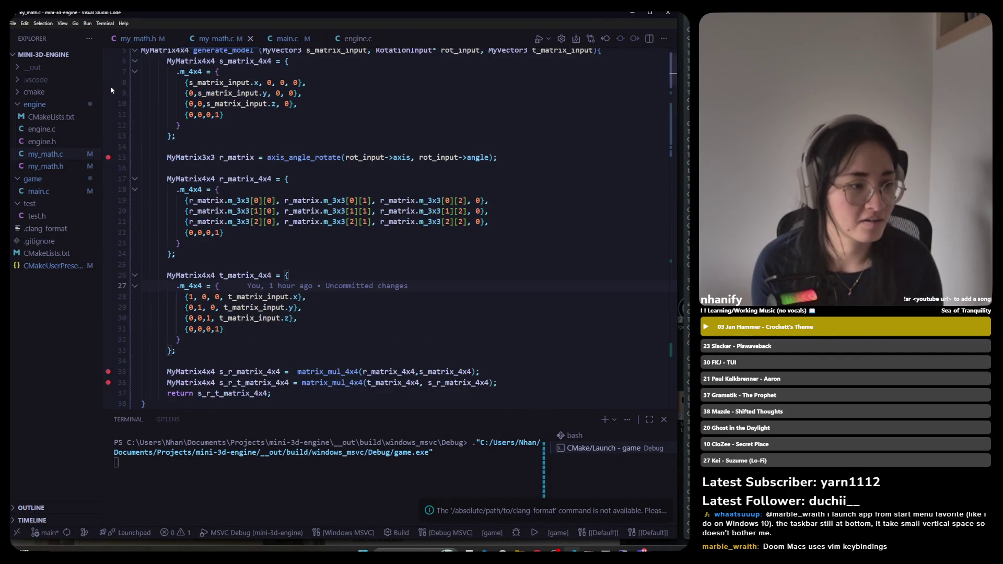
key(ctrl+Page_Up)
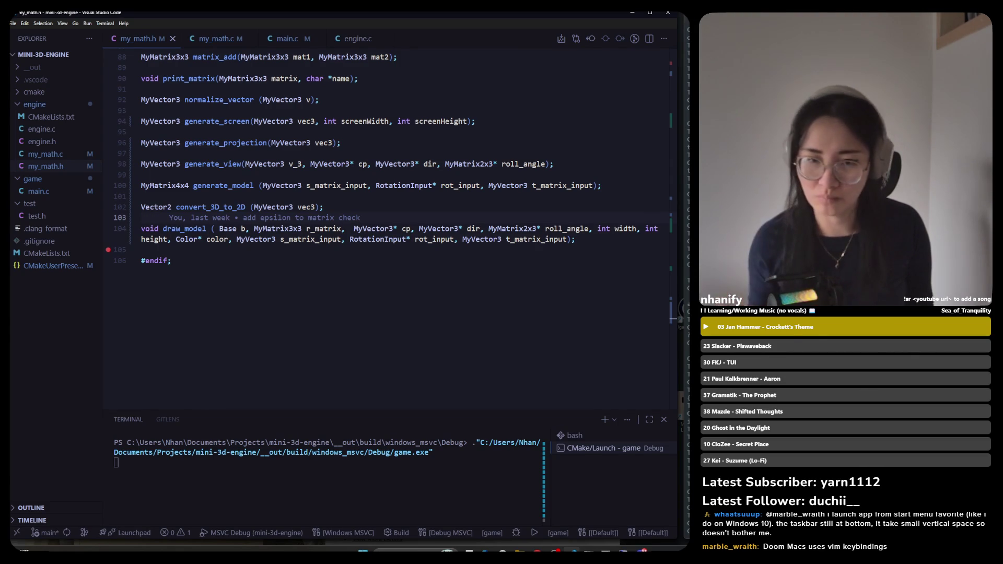
key(alt+Tab)
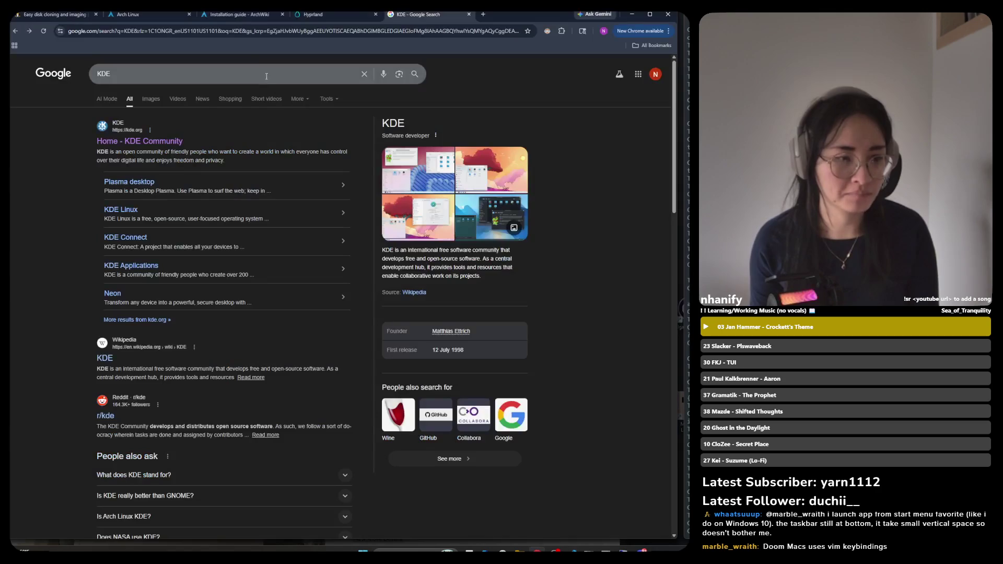
Search Google for 'can you install neovim on windows'
click(185, 33)
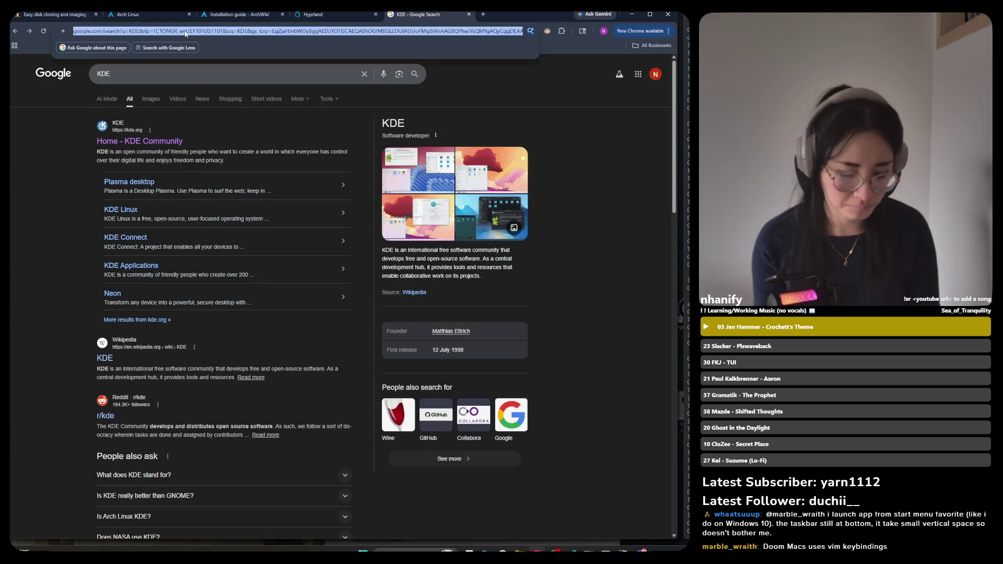
text(can you iunst)
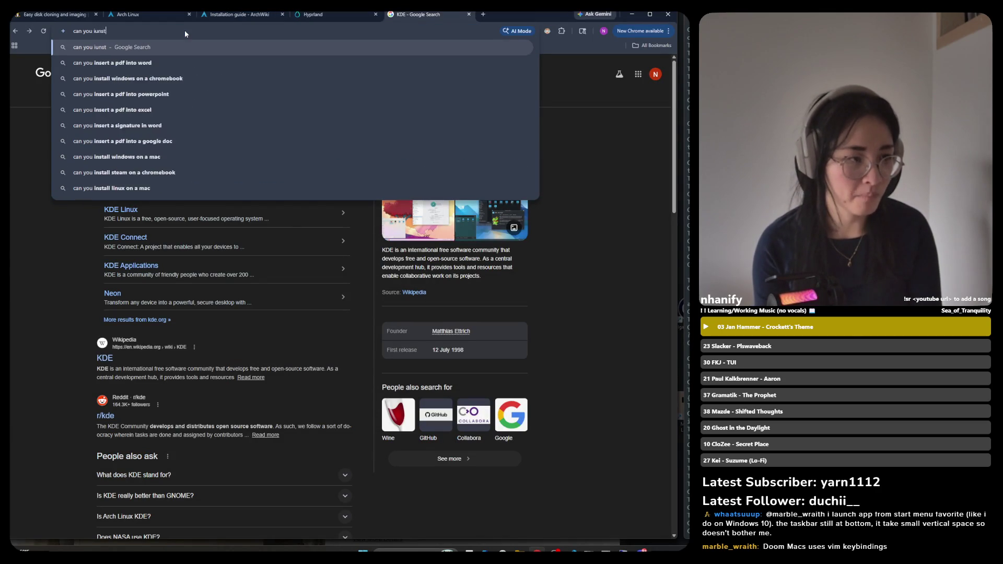
key(BackSpace)
key(BackSpace)
key(BackSpace)
text(nta)
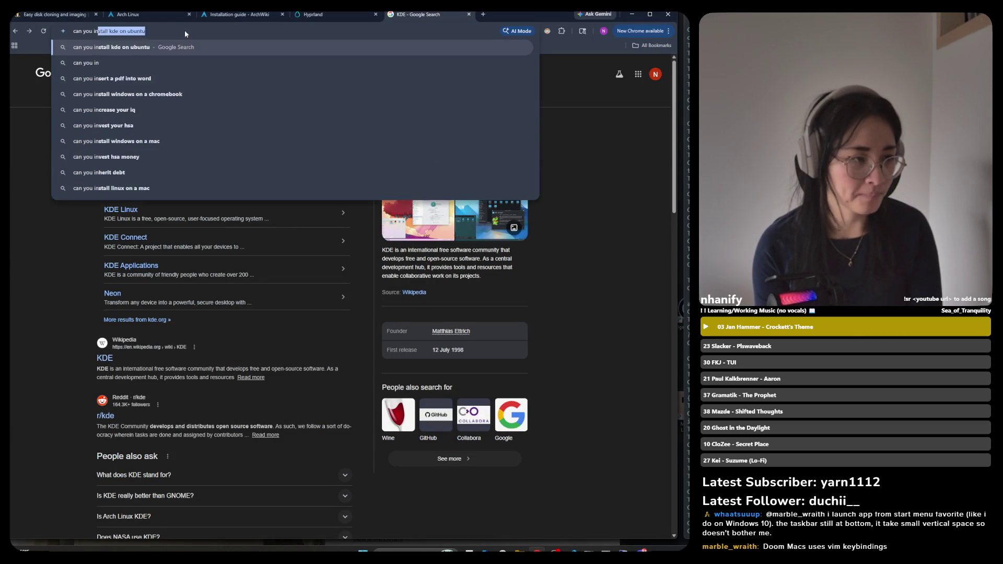
key(BackSpace)
key(BackSpace)
text(stall i)
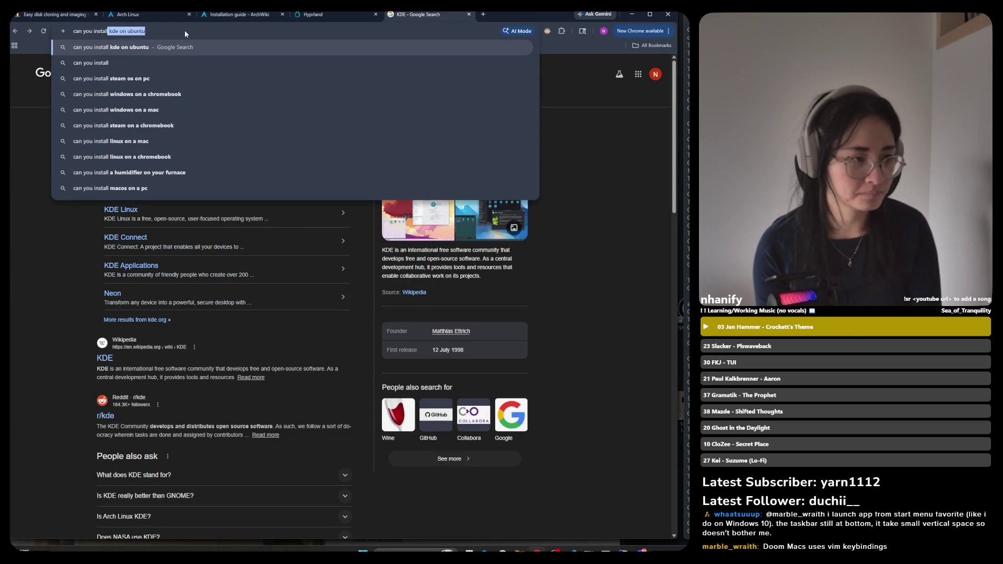
key(BackSpace)
text(ne)
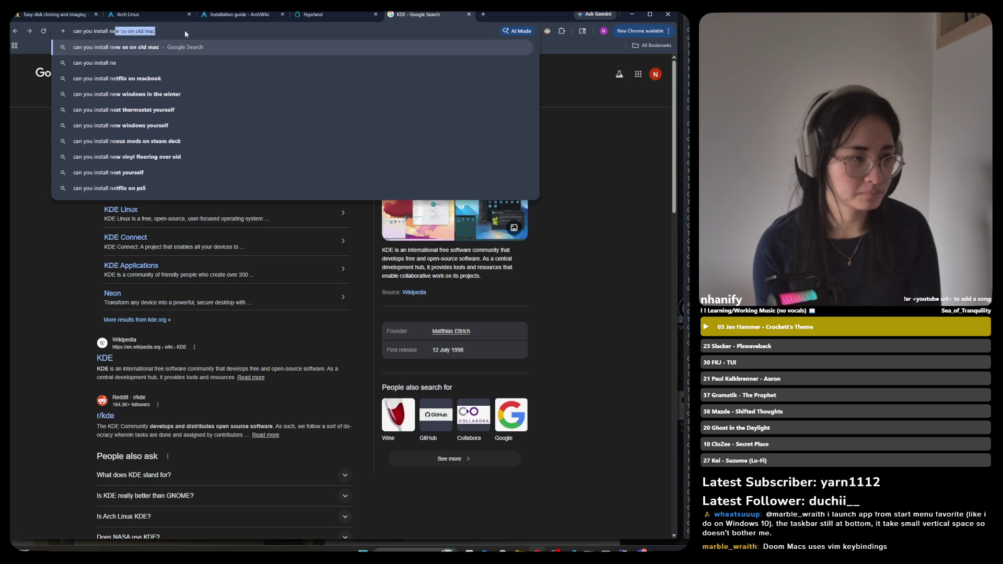
text(ovim on)
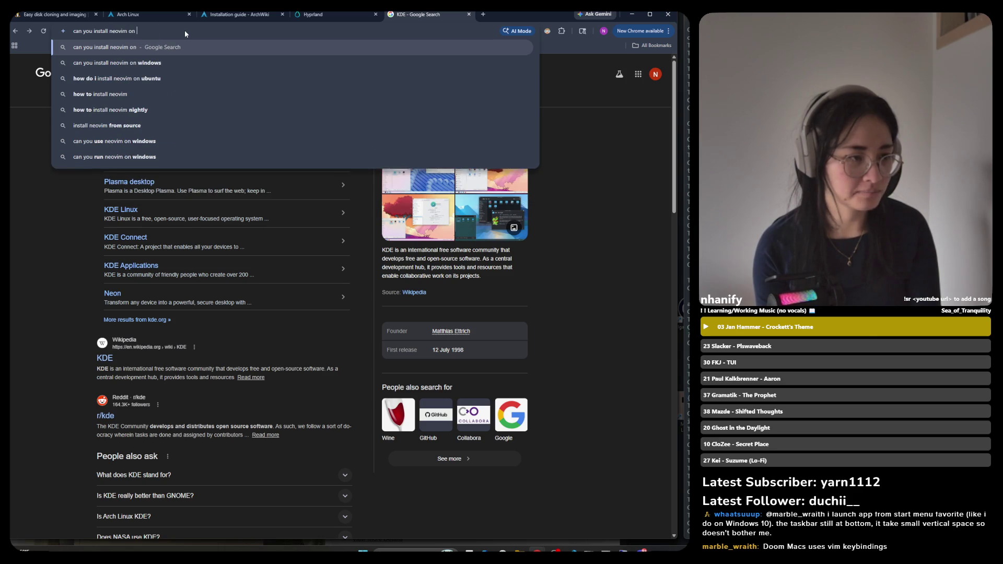
key(Down)
key(Return)
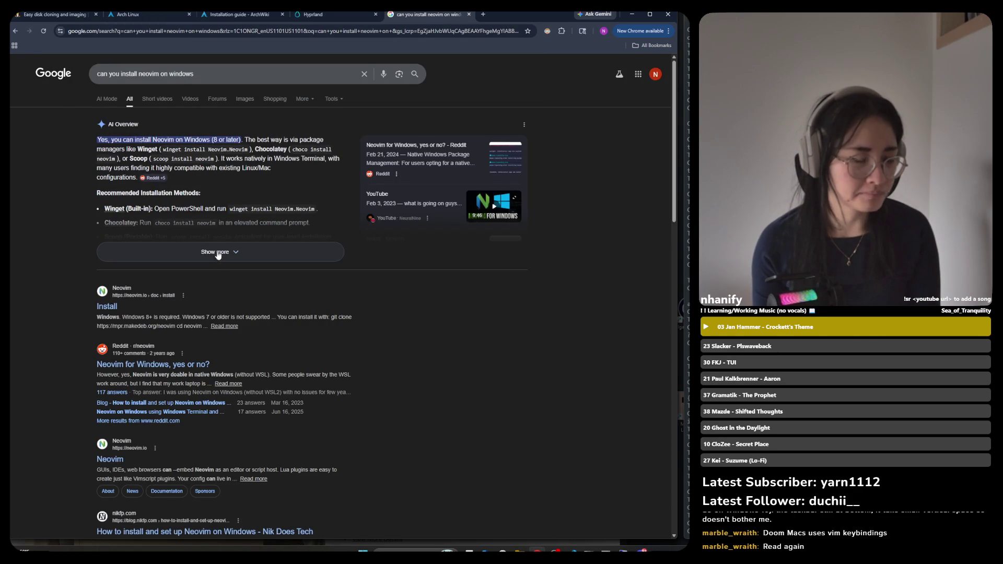
Expand the AI Overview and highlight the Winget and Chocolatey install passages while reading
click(215, 253)
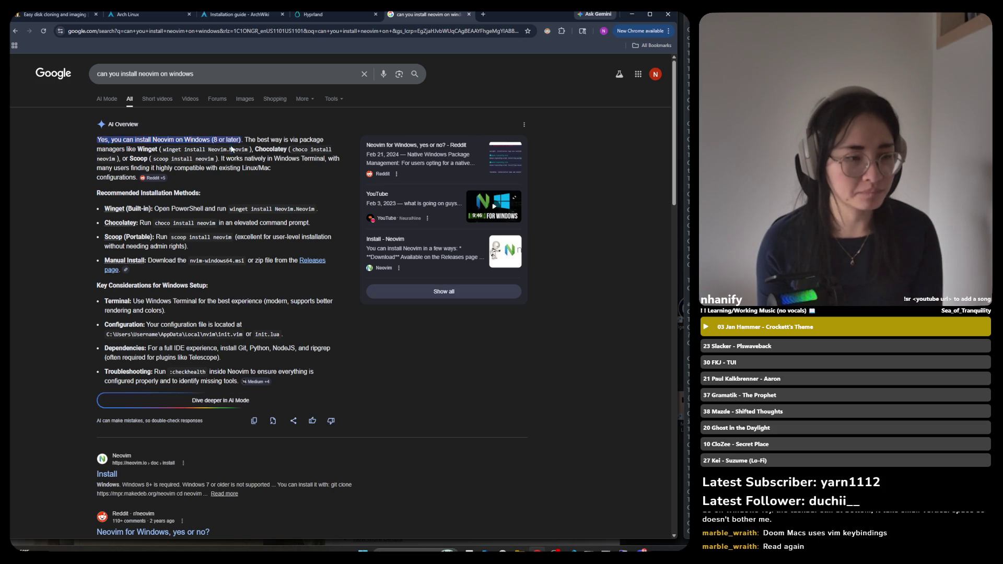
drag(103, 150, 157, 151)
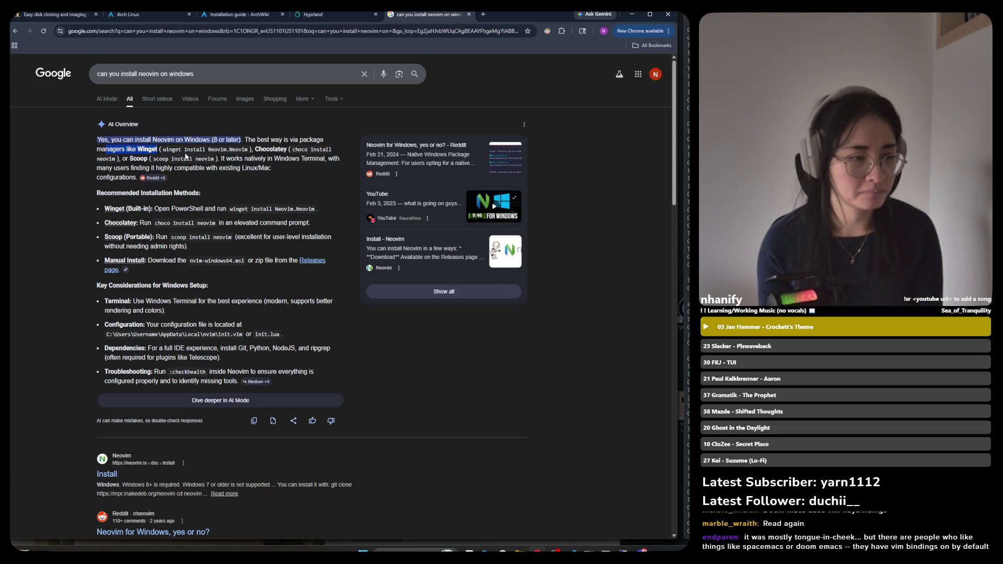
click(218, 151)
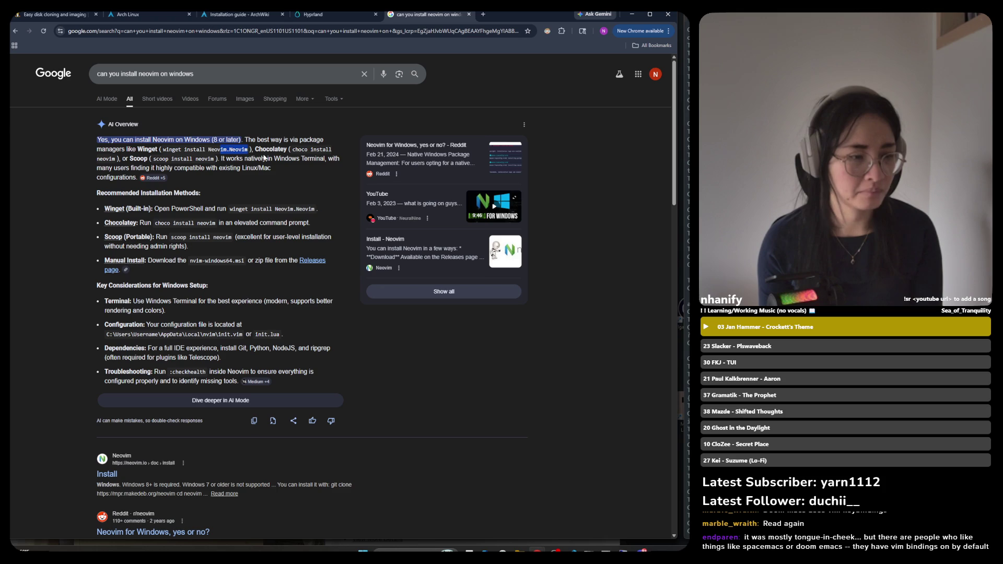
drag(291, 150, 299, 160)
click(147, 160)
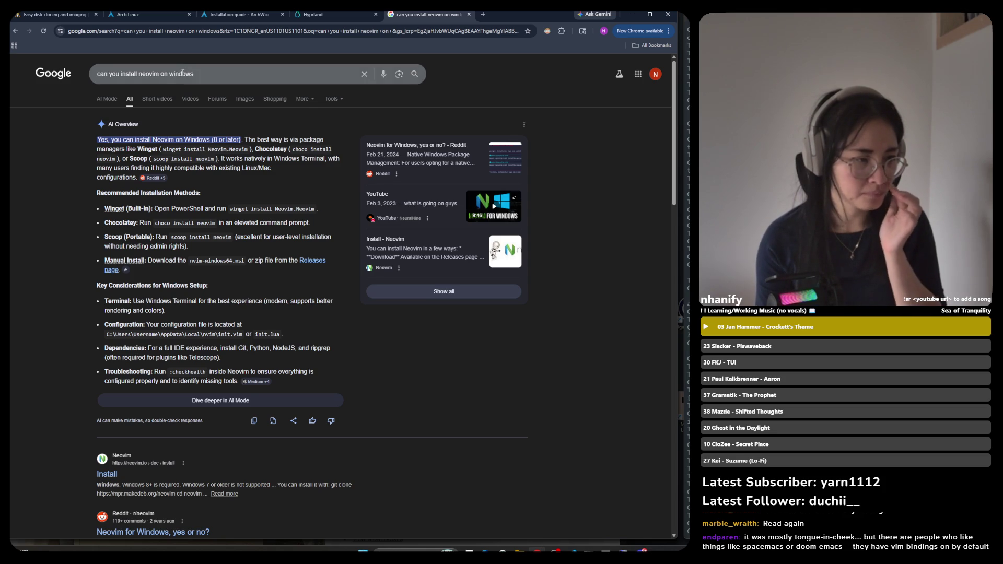
double_click(278, 77)
Change the search to 'can you install neovim on wsl' and scroll to its apt install commands
text(ws)
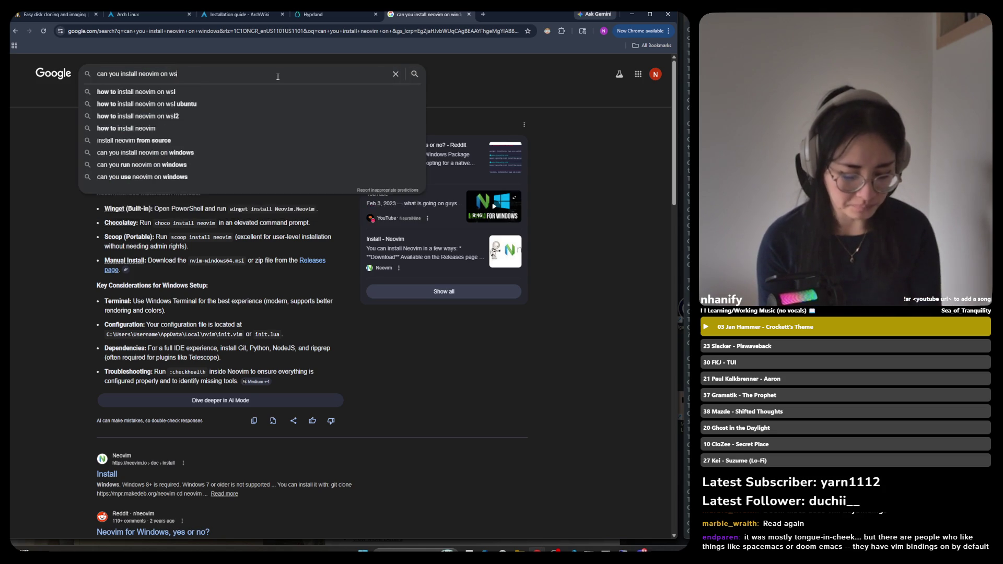
text(l)
key(Return)
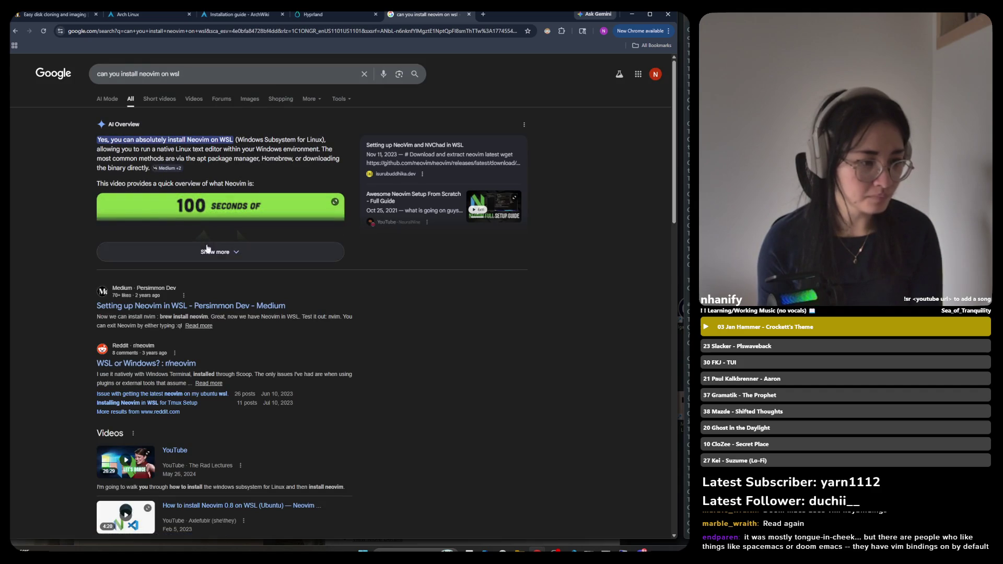
drag(112, 140, 305, 139)
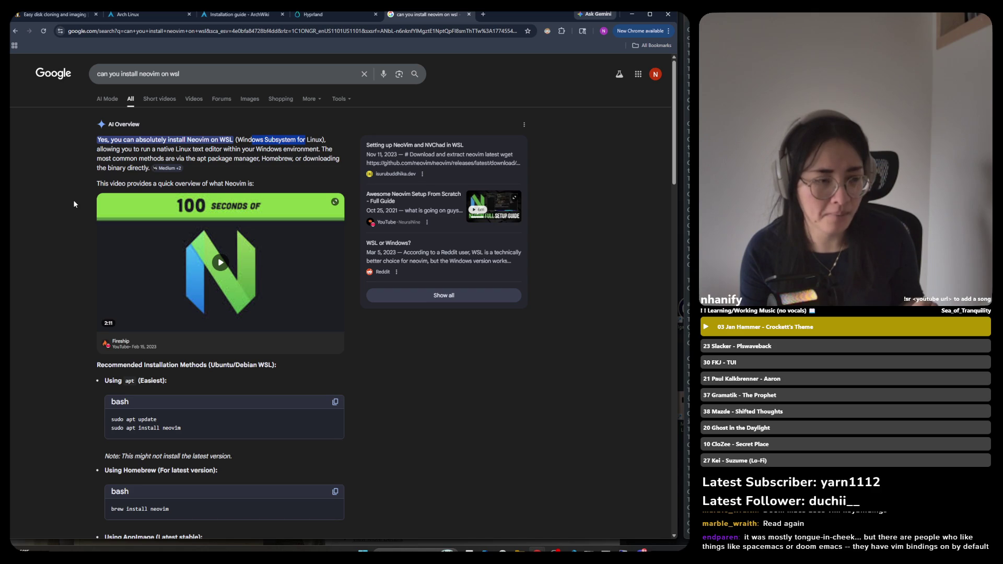
scroll(74, 204, down, 3)
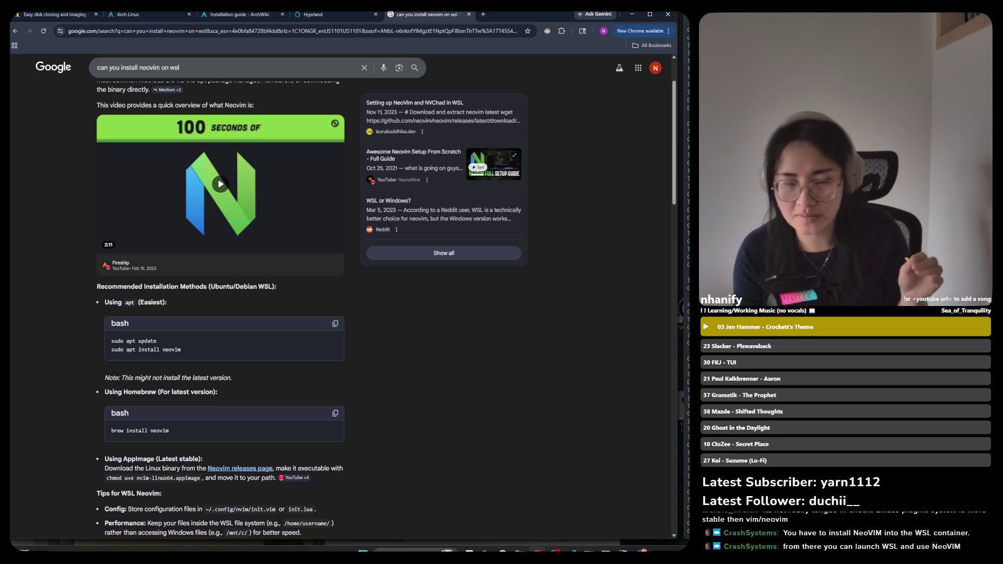
click(598, 549)
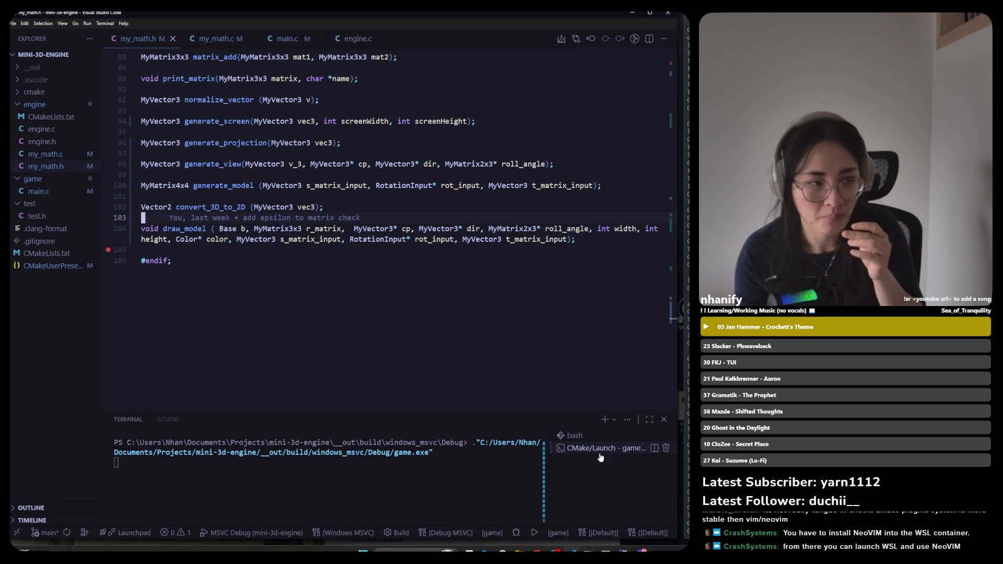
click(277, 254)
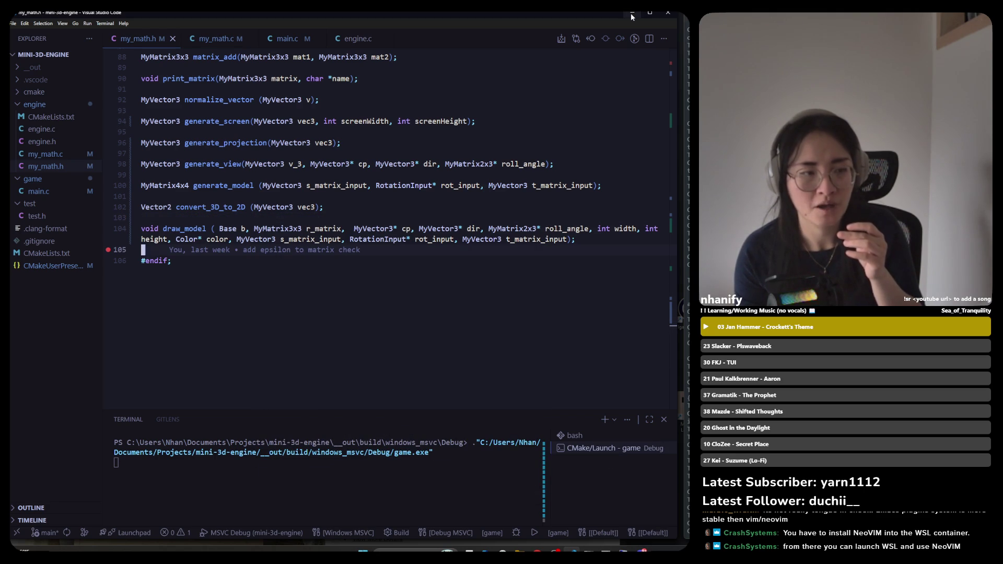
click(235, 100)
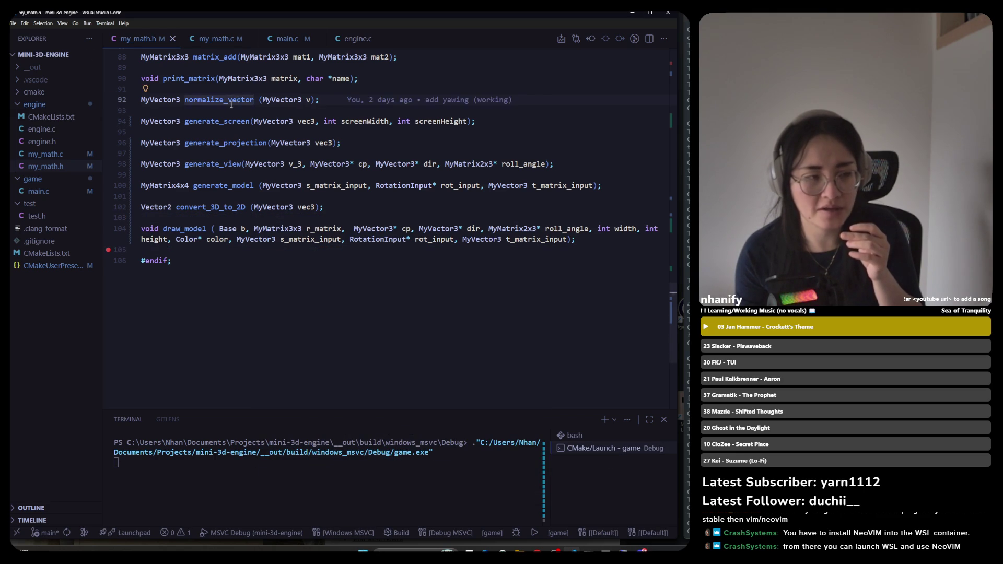
click(211, 260)
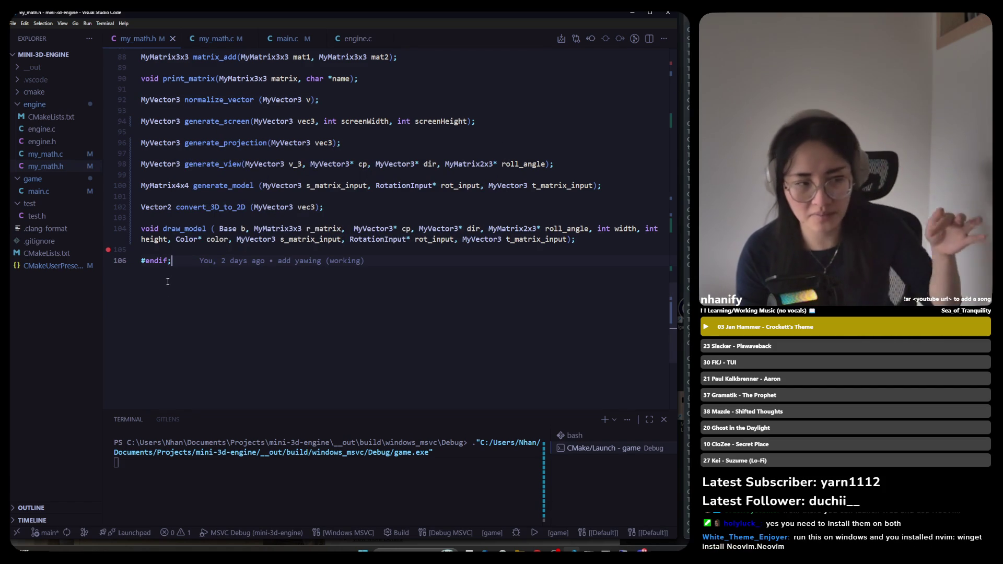
click(632, 12)
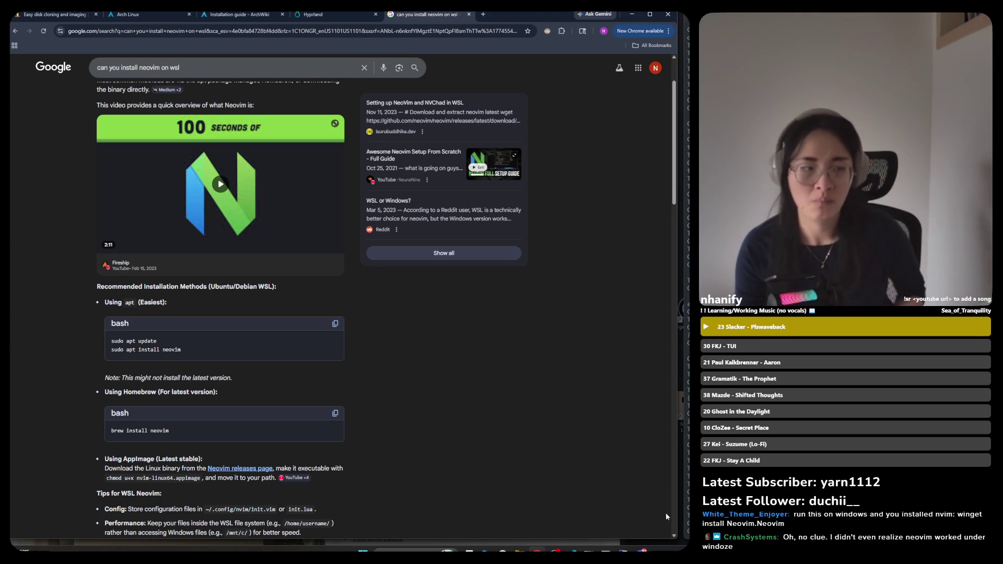
Read through the Neovim-on-WSL install tips, glancing at my_math.h before returning to VS Code
scroll(290, 342, up, 2)
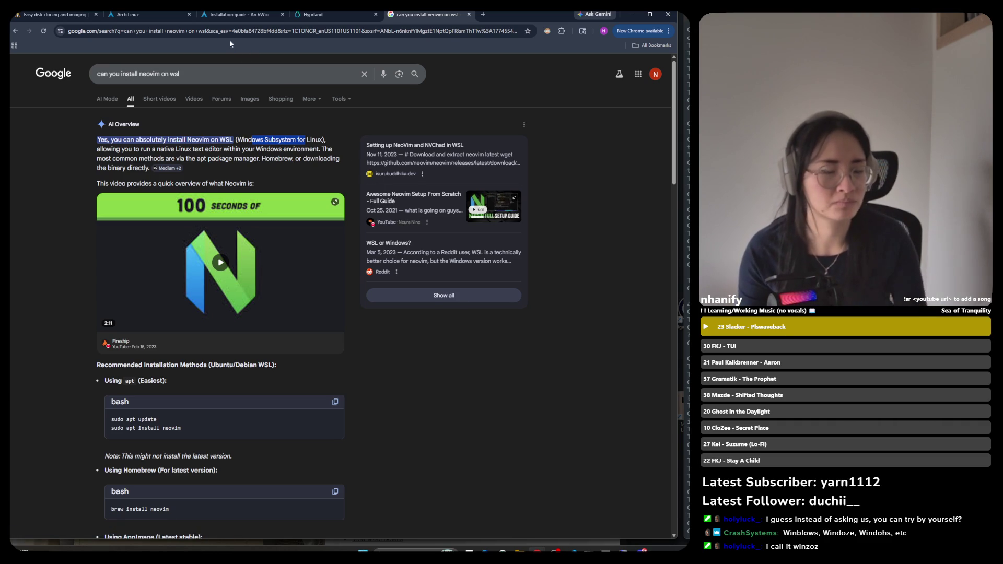
key(alt+Tab)
key(alt+Tab)
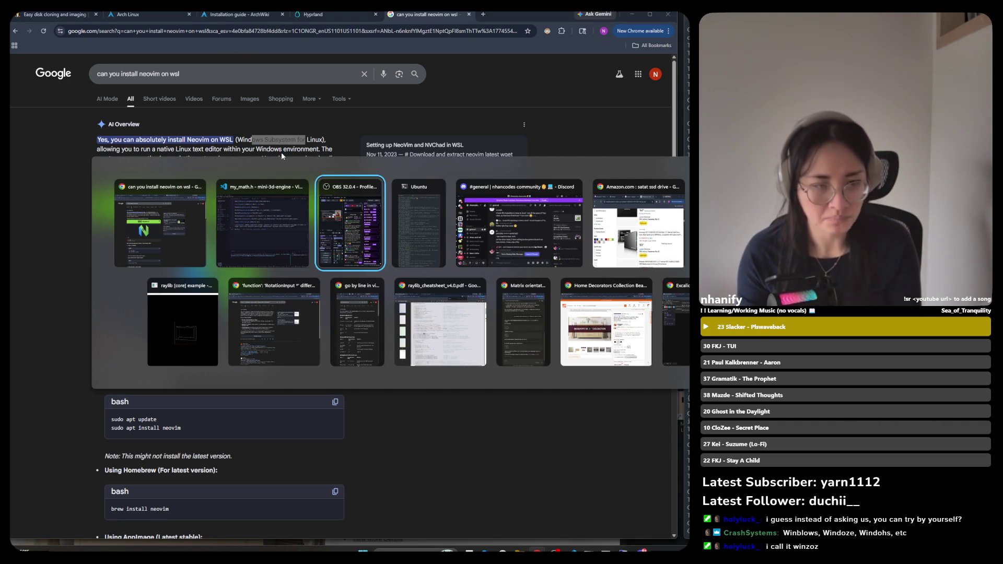
key(alt+shift+Tab)
key(alt+Tab)
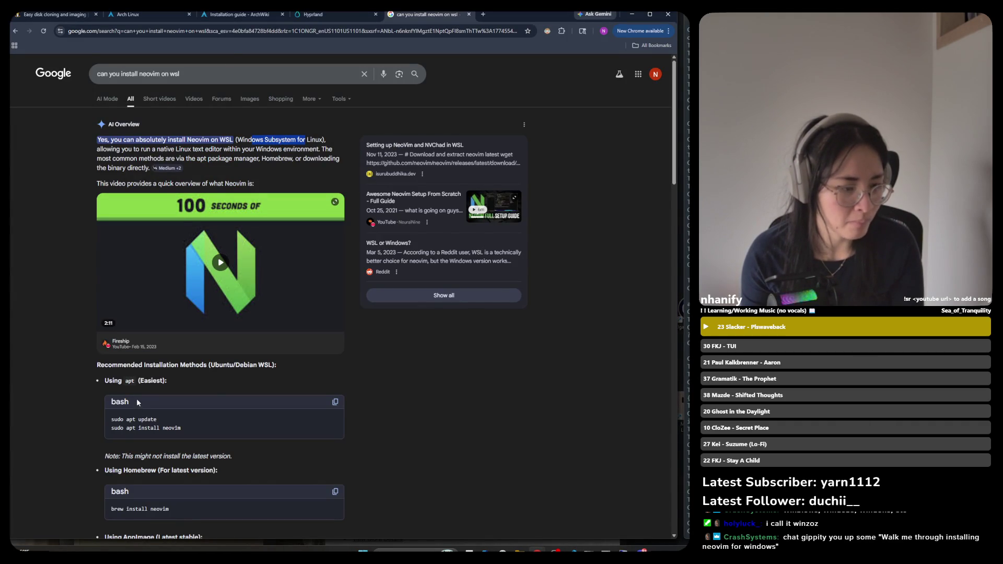
scroll(136, 398, down, 2)
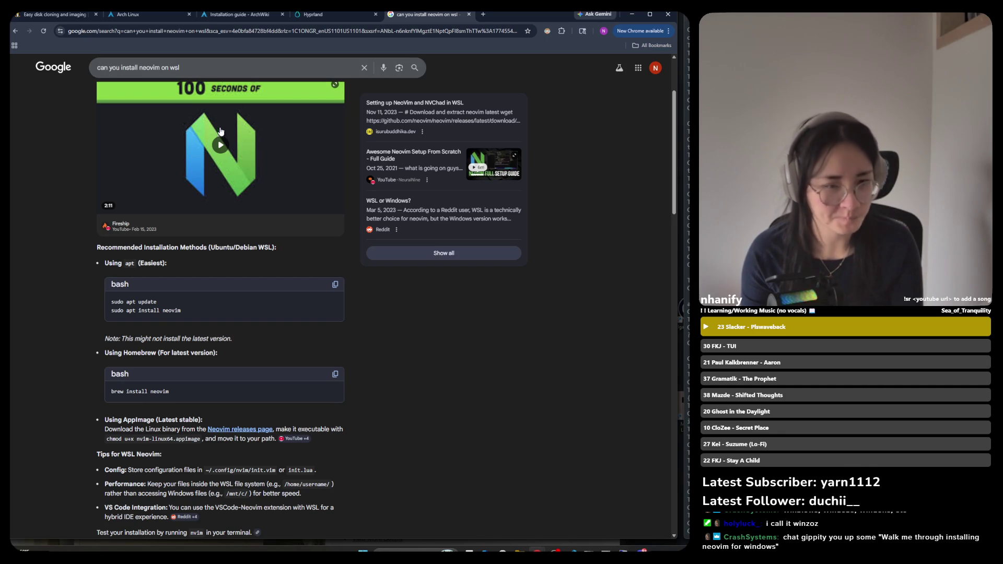
key(alt+Tab)
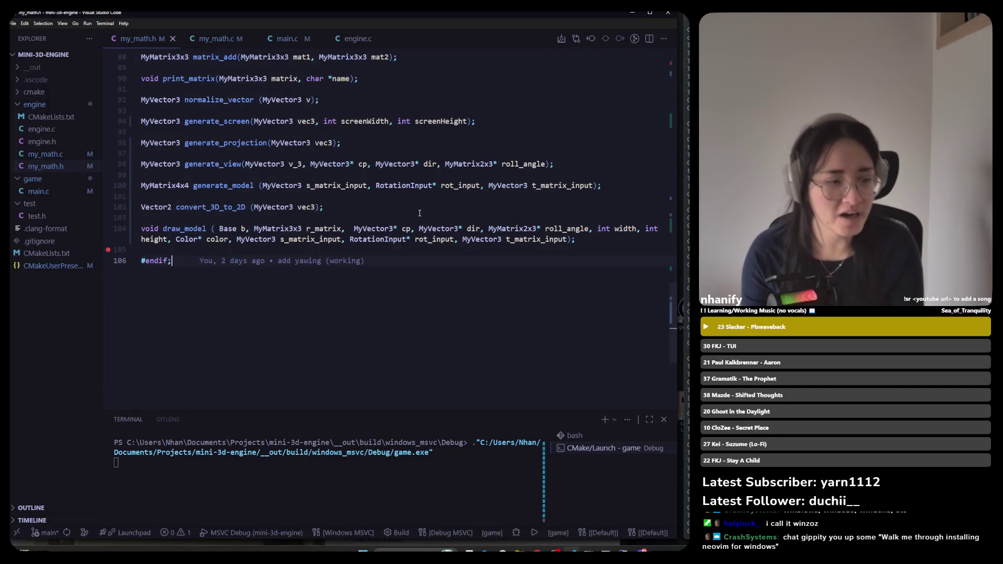
Put the caret at the end of line 88 in my_math.h and minimize VS Code
click(402, 57)
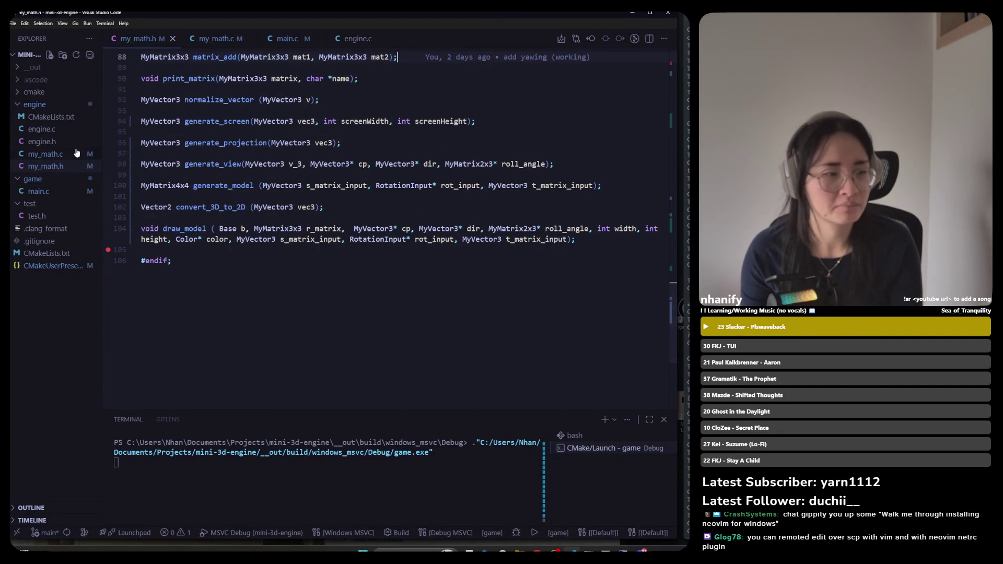
click(633, 14)
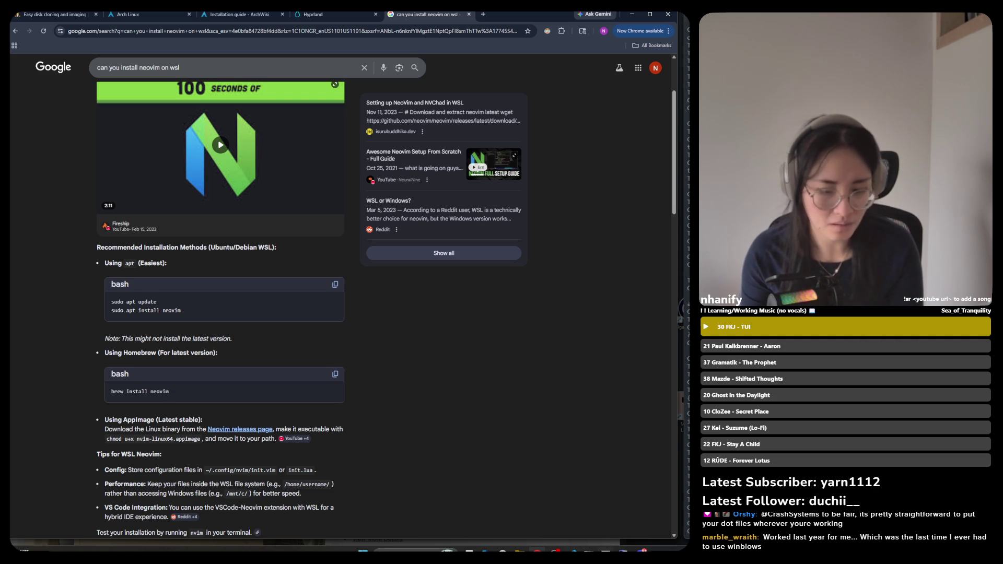
Launch Windows Terminal from the Start search, then bring VS Code with my_math.h back
key(super)
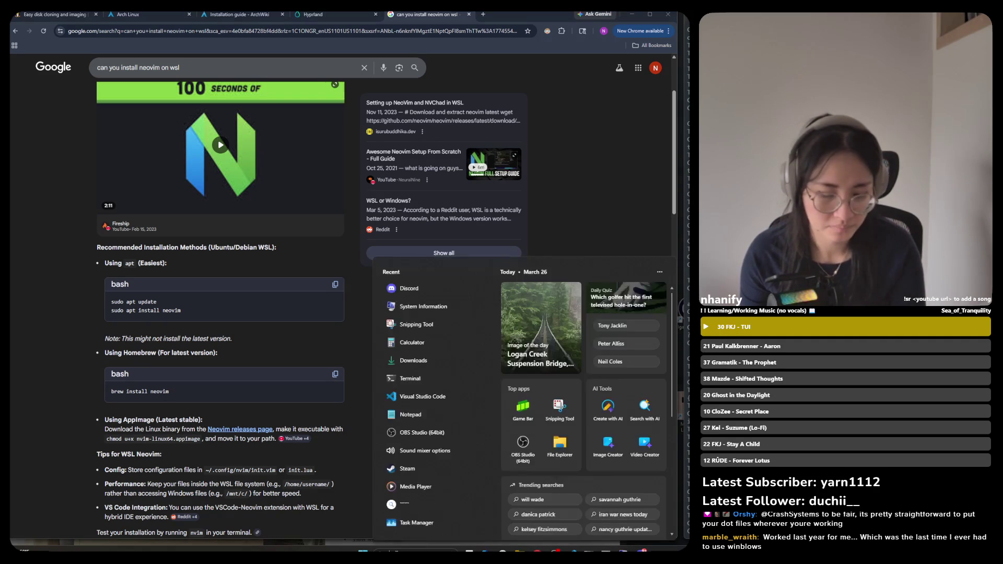
text(terminal)
key(Return)
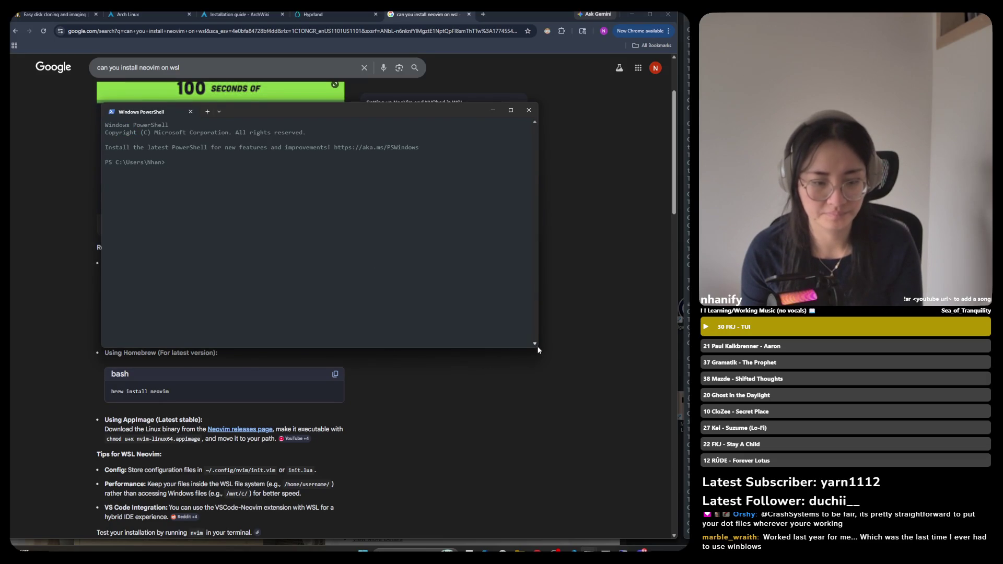
mouse_move(623, 552)
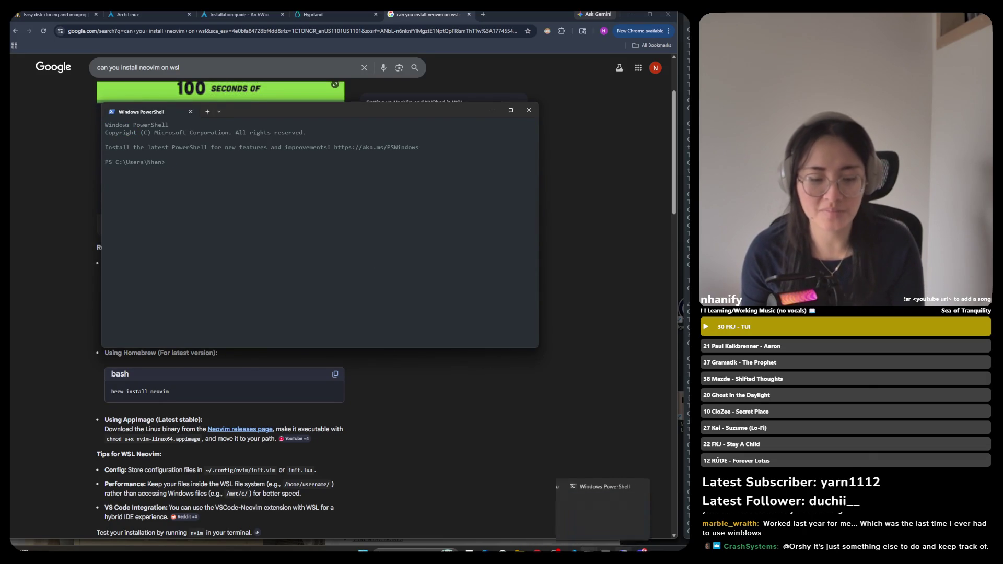
click(573, 553)
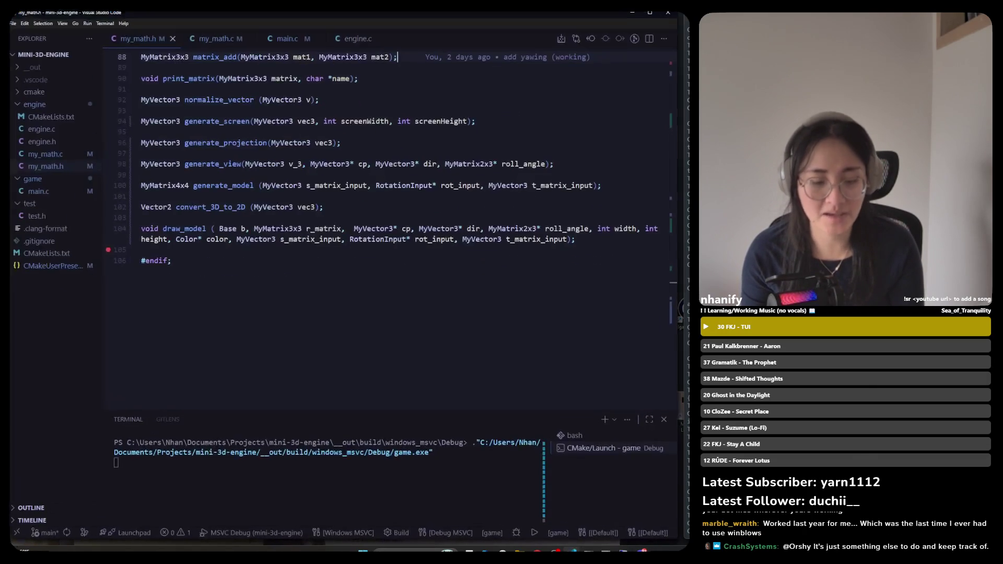
Run the game to check the wireframe cube in the raylib window, then close it
click(268, 267)
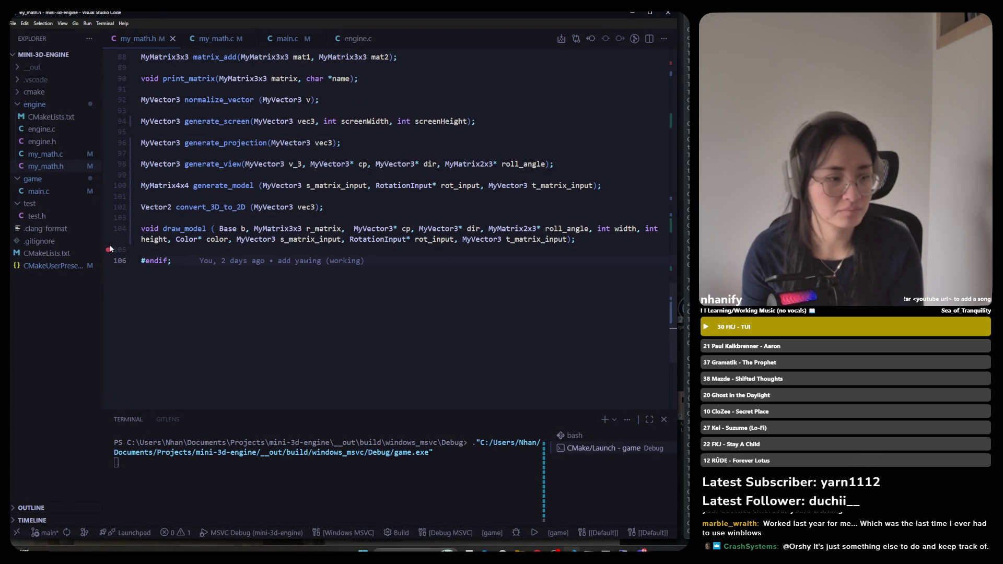
key(Up)
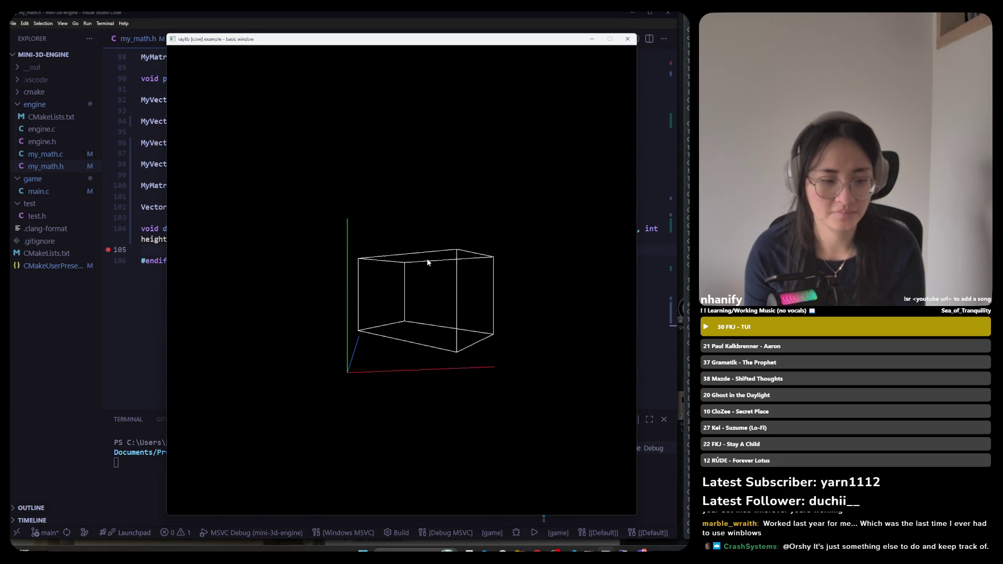
click(633, 42)
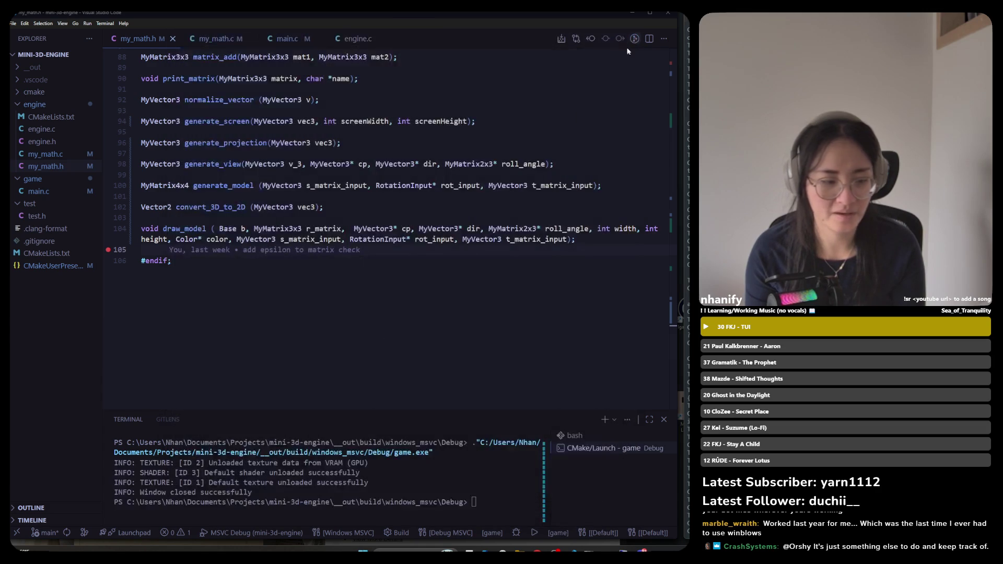
Switch to the bash terminal session and drag the panel border up to enlarge it
click(470, 489)
text(g)
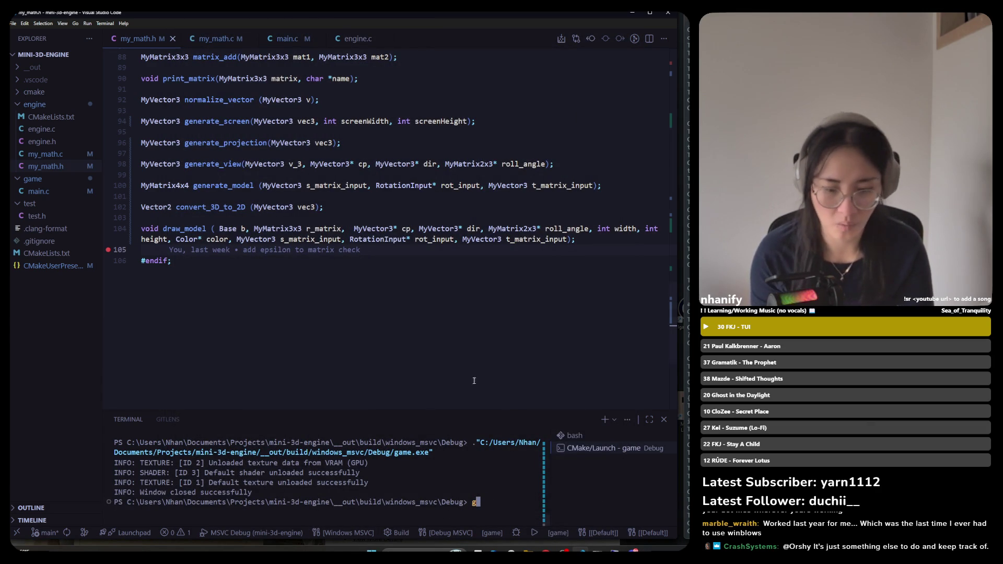
click(580, 439)
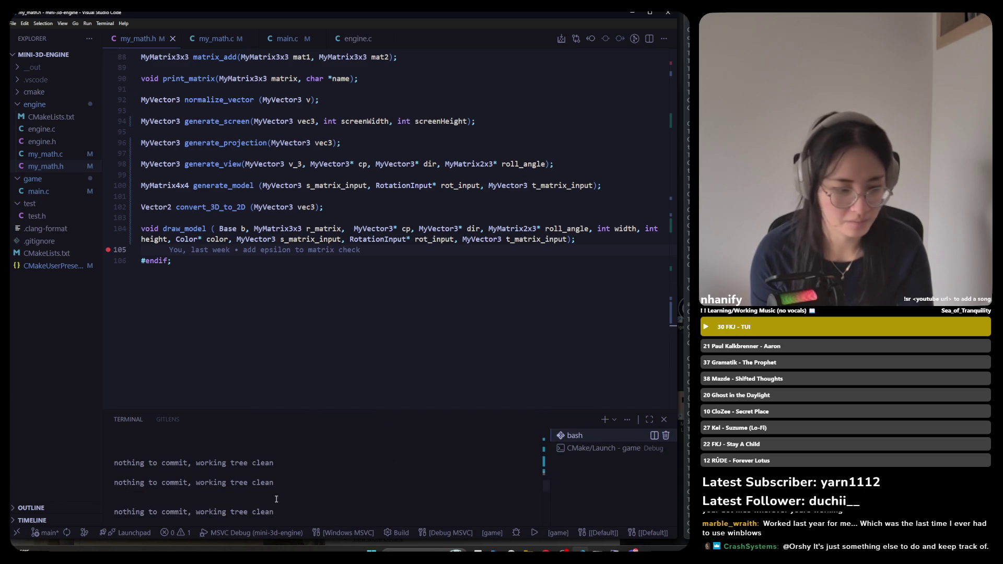
click(316, 398)
drag(318, 409, 320, 289)
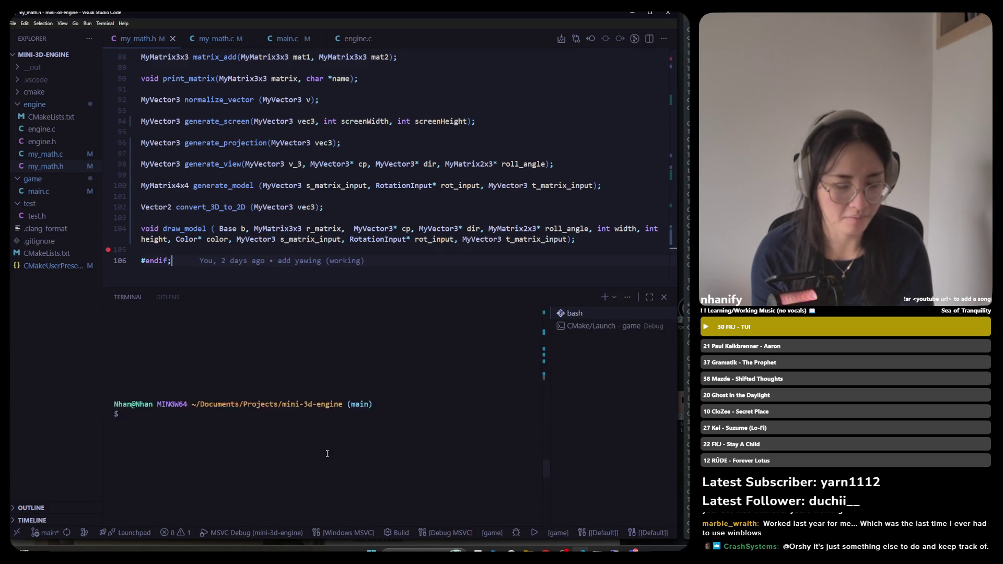
Clear the terminal and run git status, showing four unstaged modified files
key(ctrl+l)
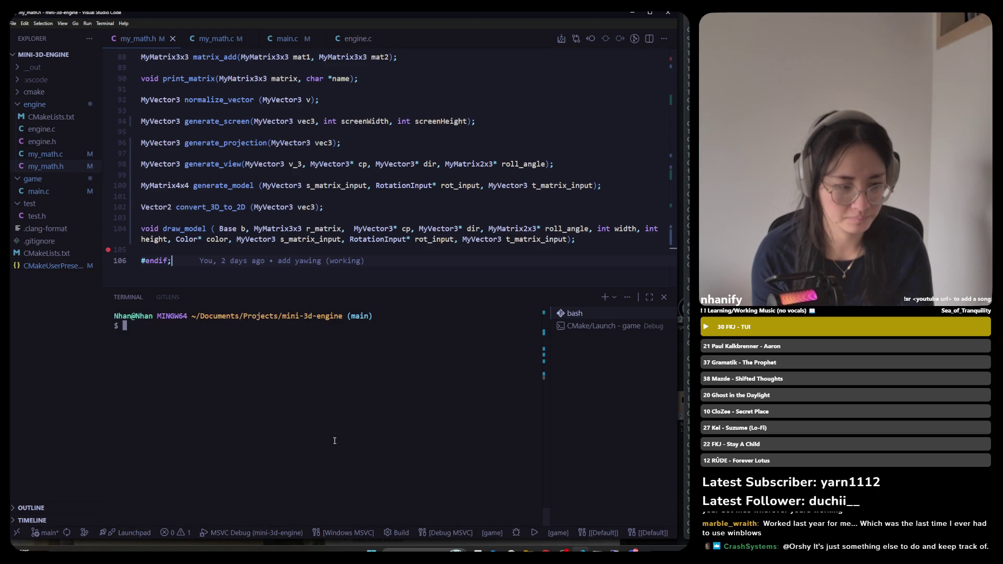
key(ctrl+c)
text(clea)
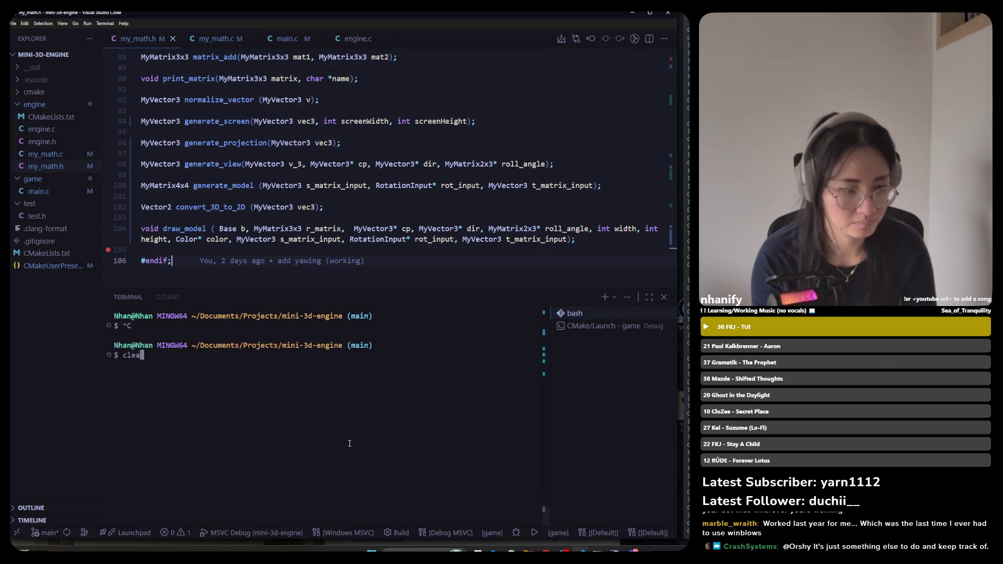
text(r)
key(Return)
text(git status)
key(Return)
text(git ad)
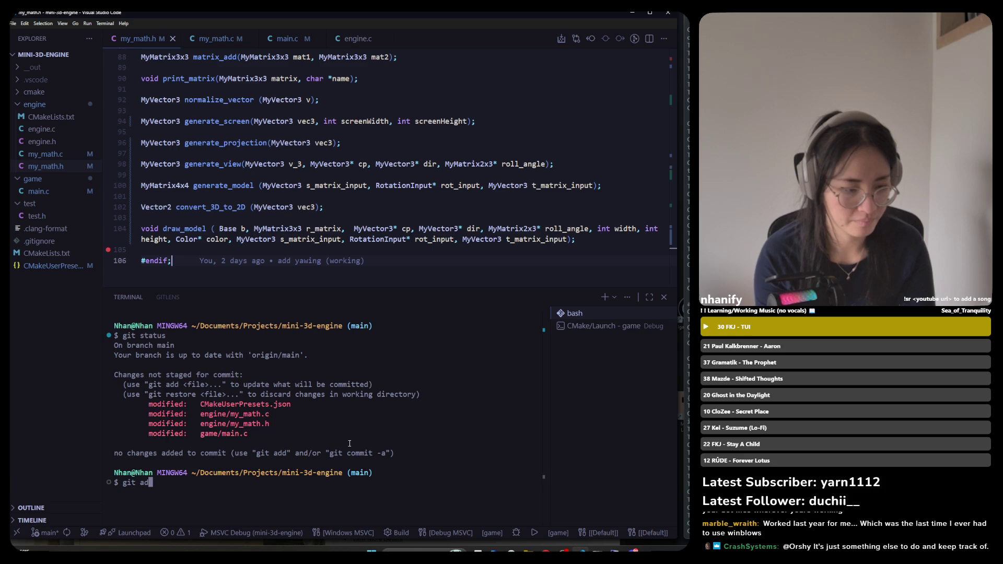
text(d .)
Stage all changes with git add . and start the git commit -m command
key(Return)
text(git )
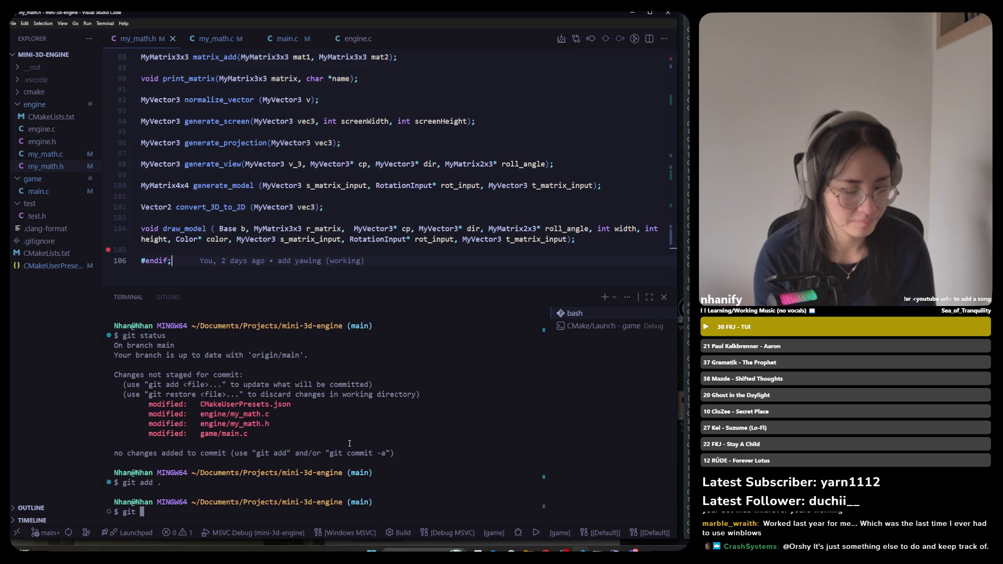
text(commit -m a)
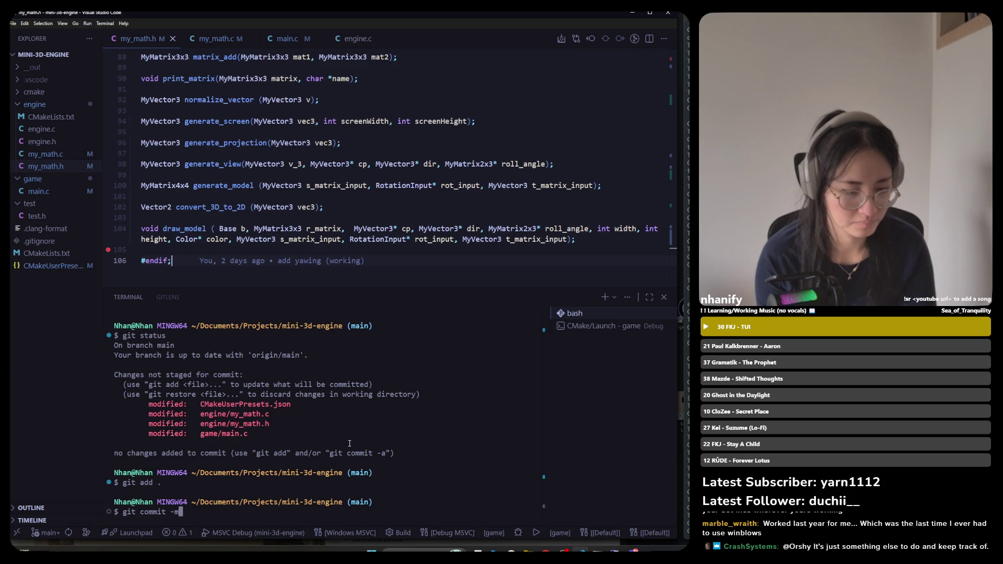
text(d)
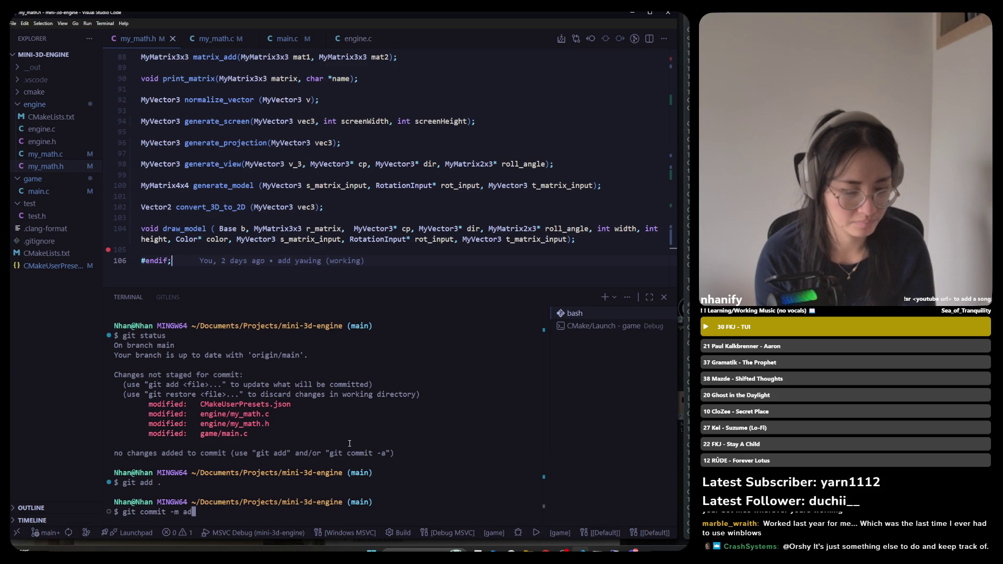
key(BackSpace)
key(BackSpace)
text(')
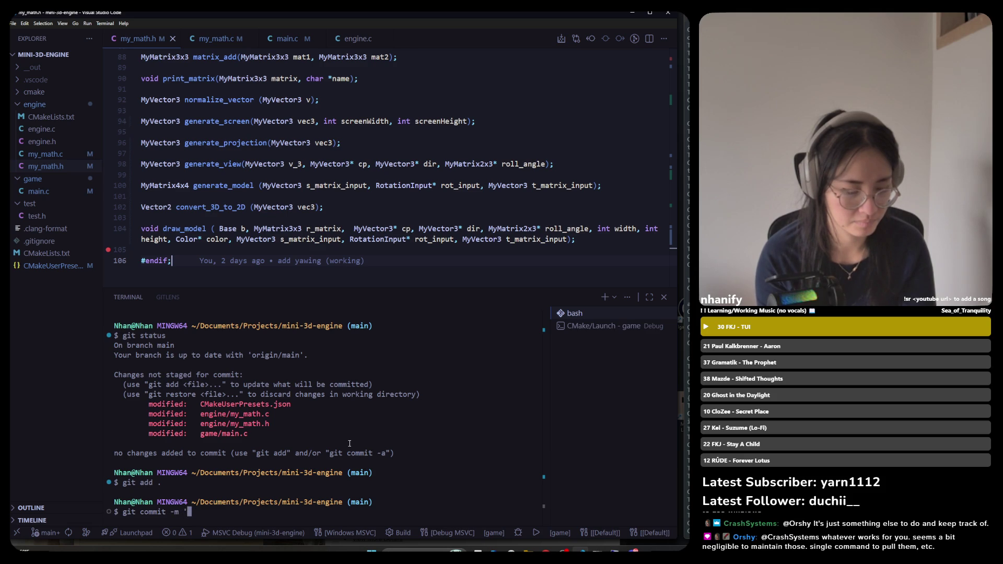
text(s)
text(ck)
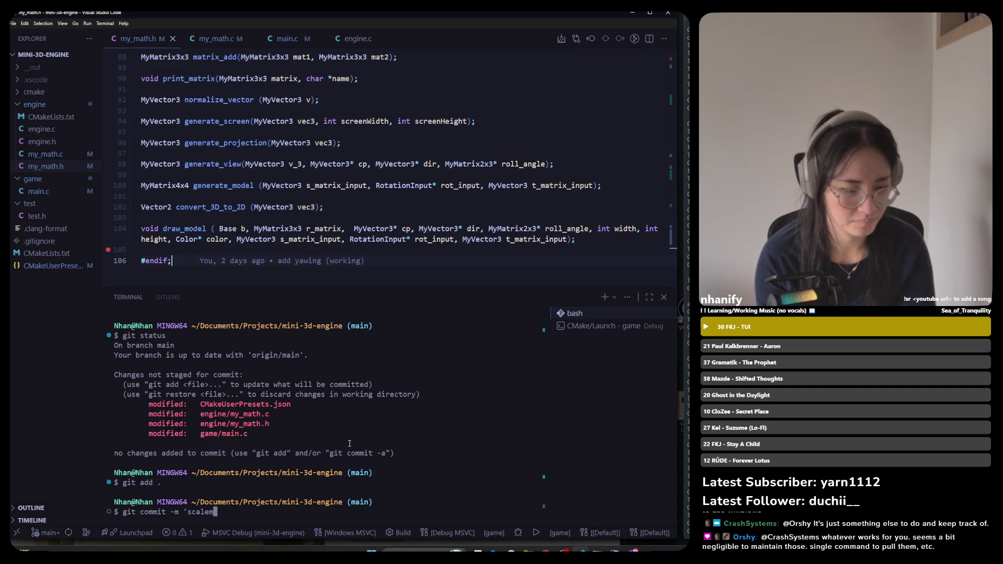
text(, translat)
key(BackSpace)
key(BackSpace)
key(BackSpace)
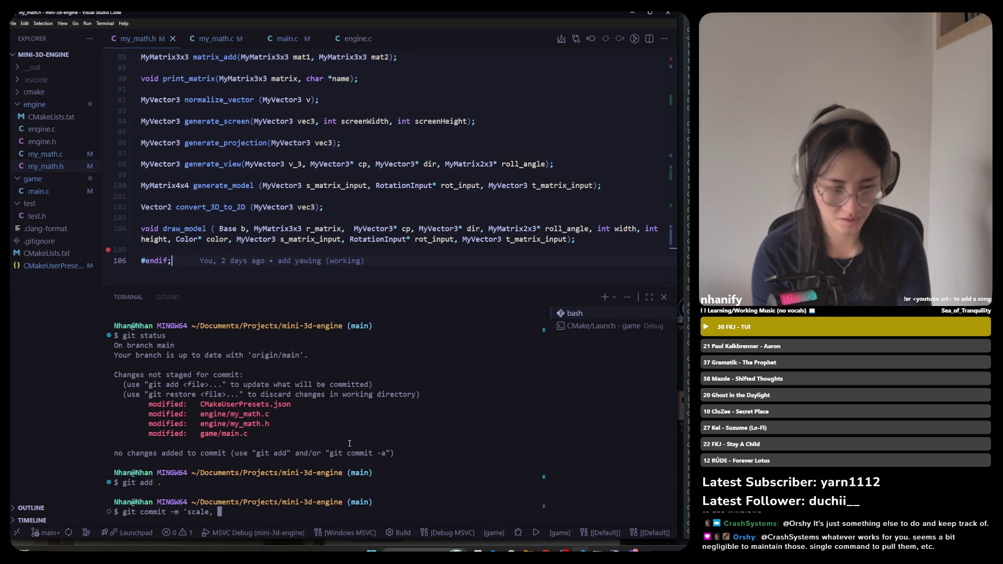
text(rotat)
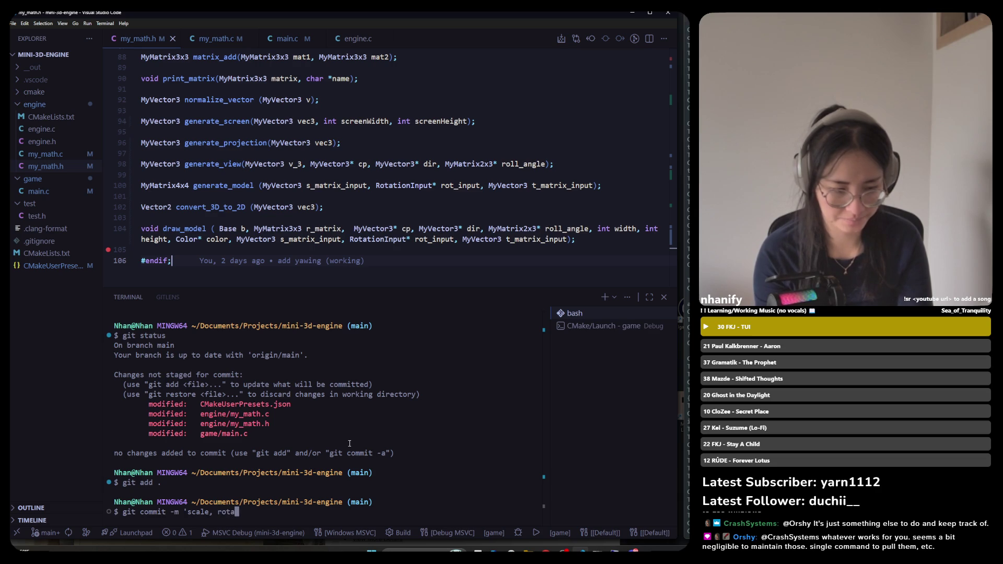
key(BackSpace)
key(BackSpace)
key(BackSpace)
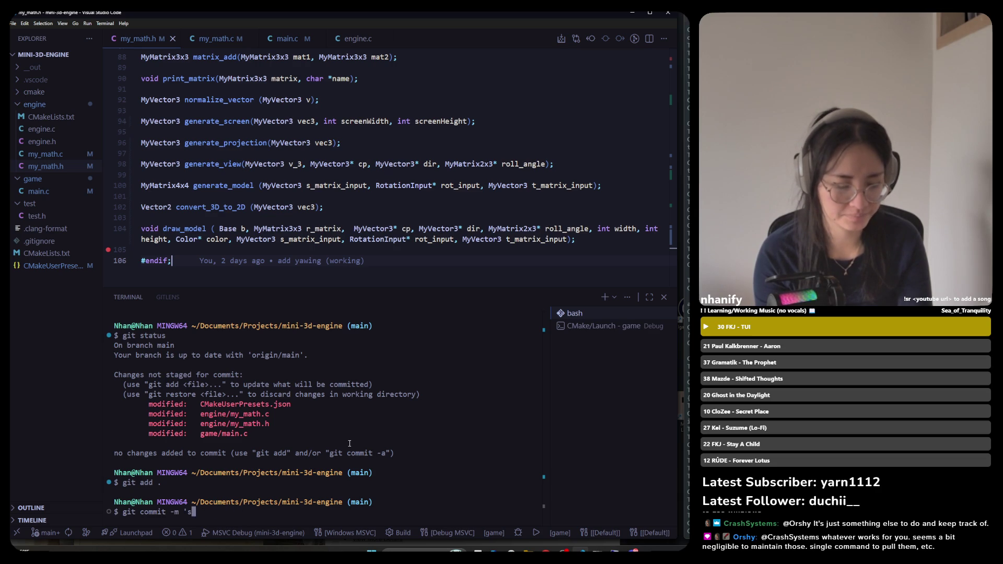
key(BackSpace)
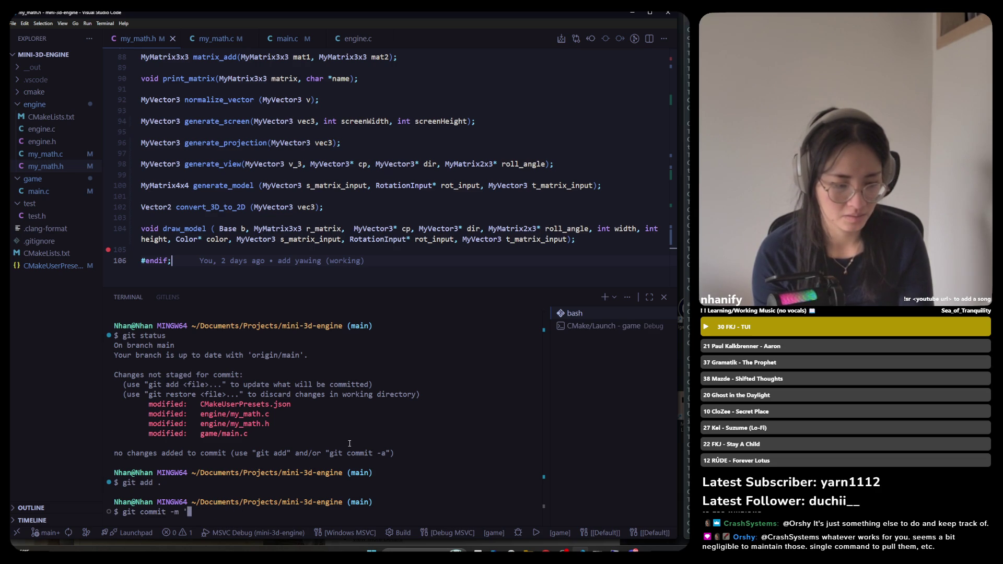
Commit with the message 'add scale, rotation and translation to model matrix'
text(add s)
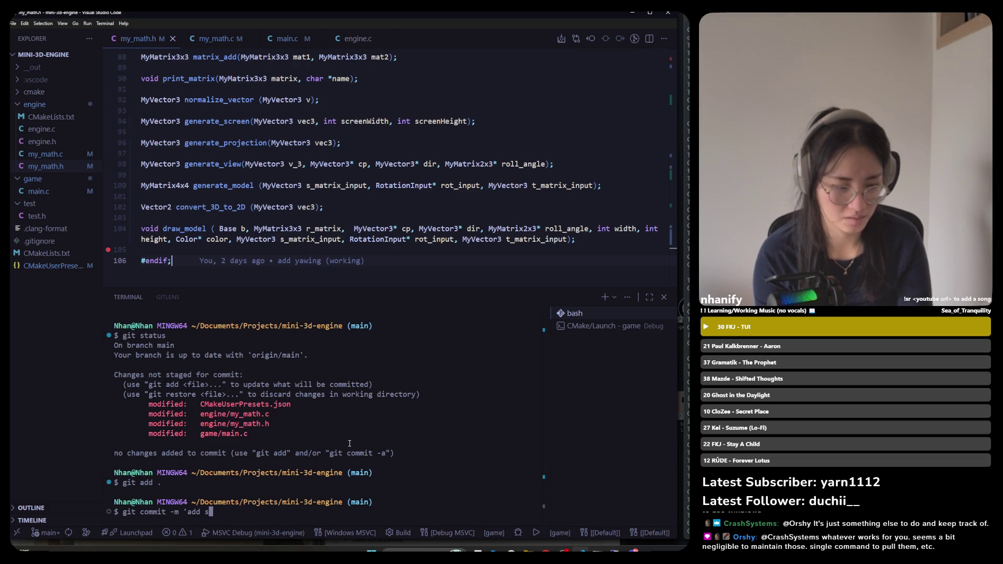
text(cale, reota)
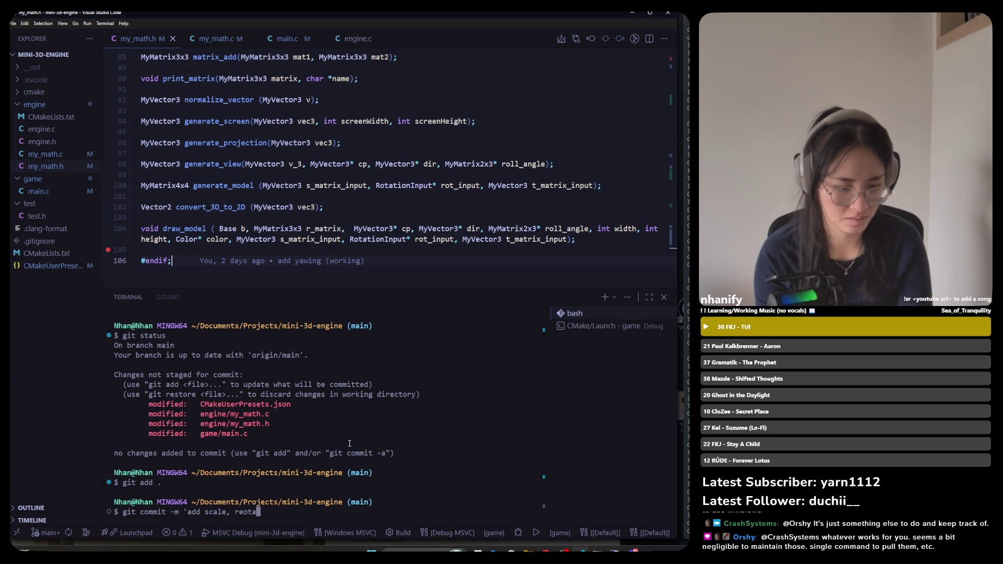
key(BackSpace)
key(BackSpace)
key(BackSpace)
key(BackSpace)
text(otation,)
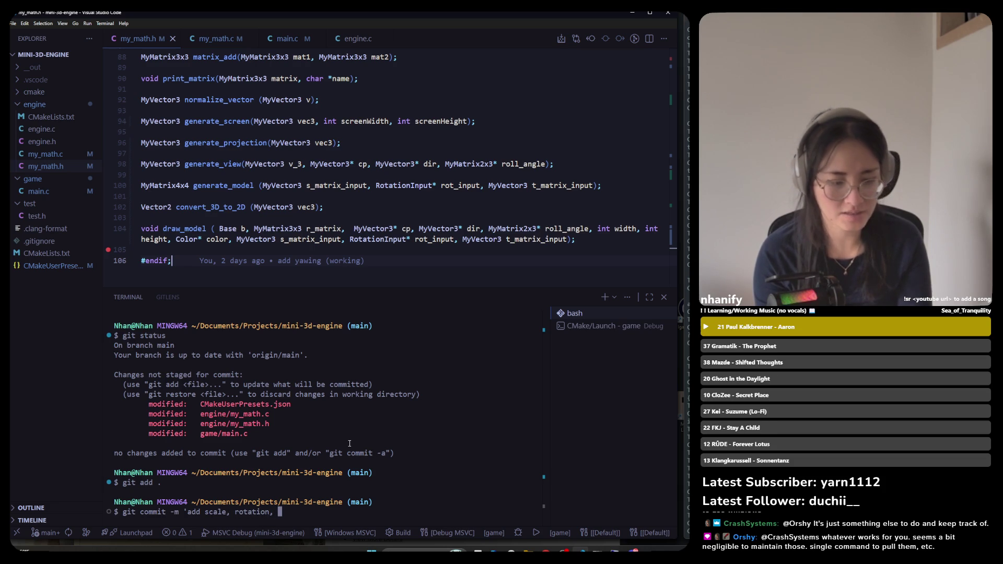
key(BackSpace)
key(BackSpace)
text(and trans)
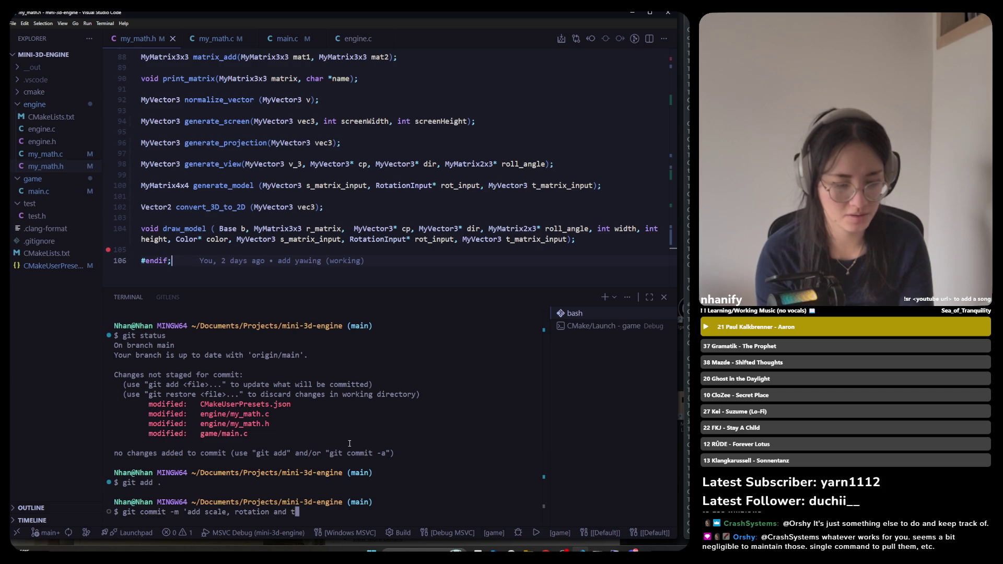
text(lation )
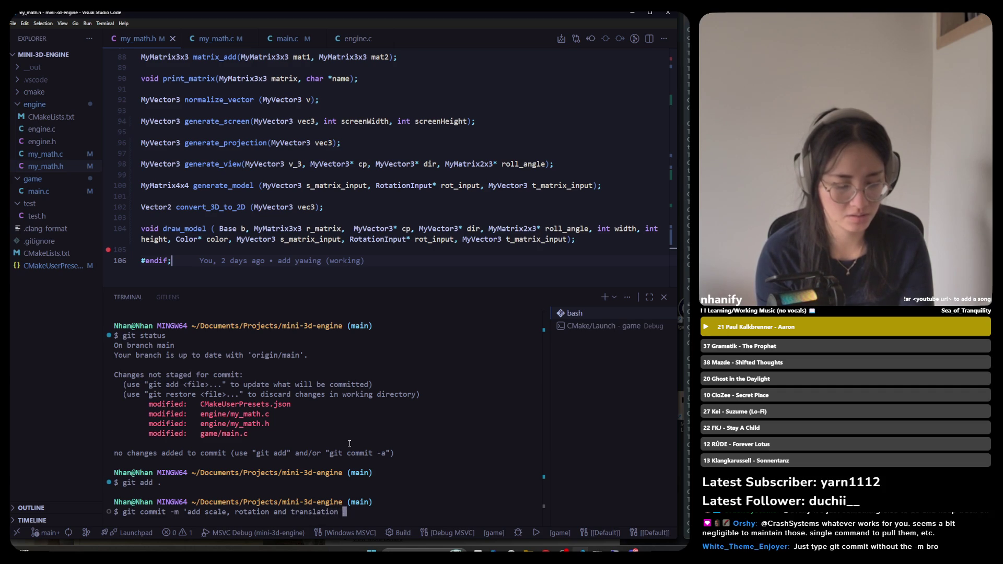
text(to matr)
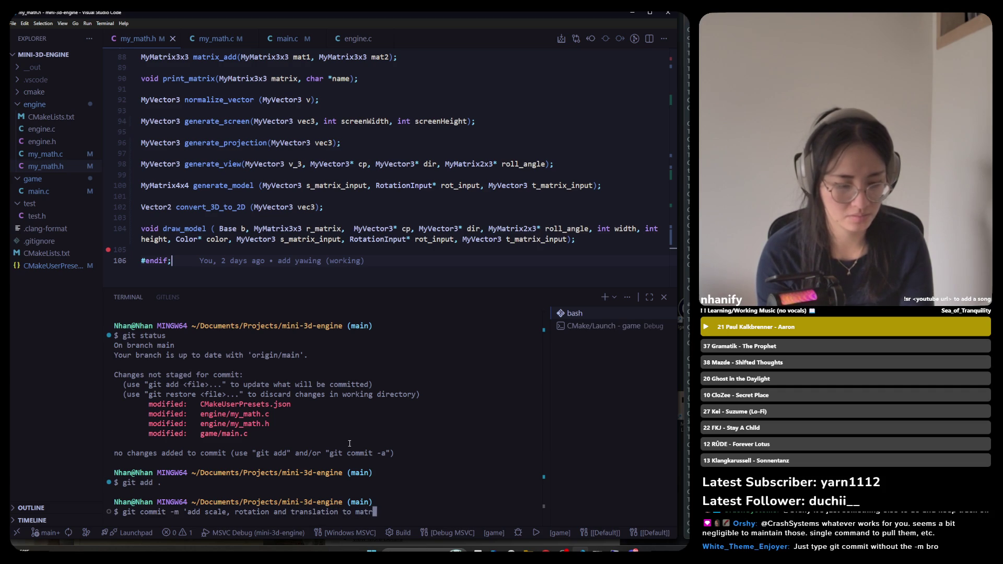
key(BackSpace)
key(BackSpace)
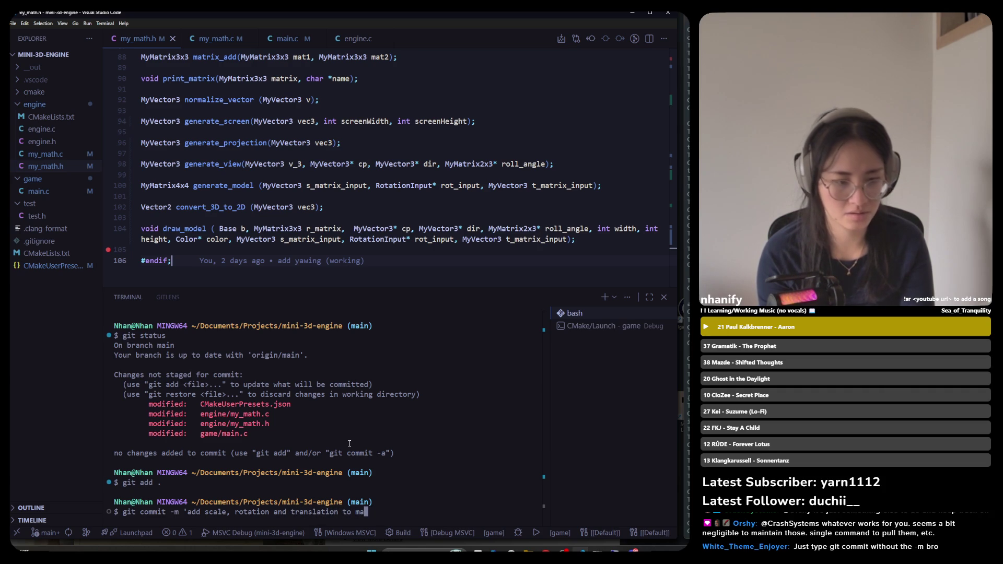
key(BackSpace)
text(odle)
key(BackSpace)
key(BackSpace)
text(el mta)
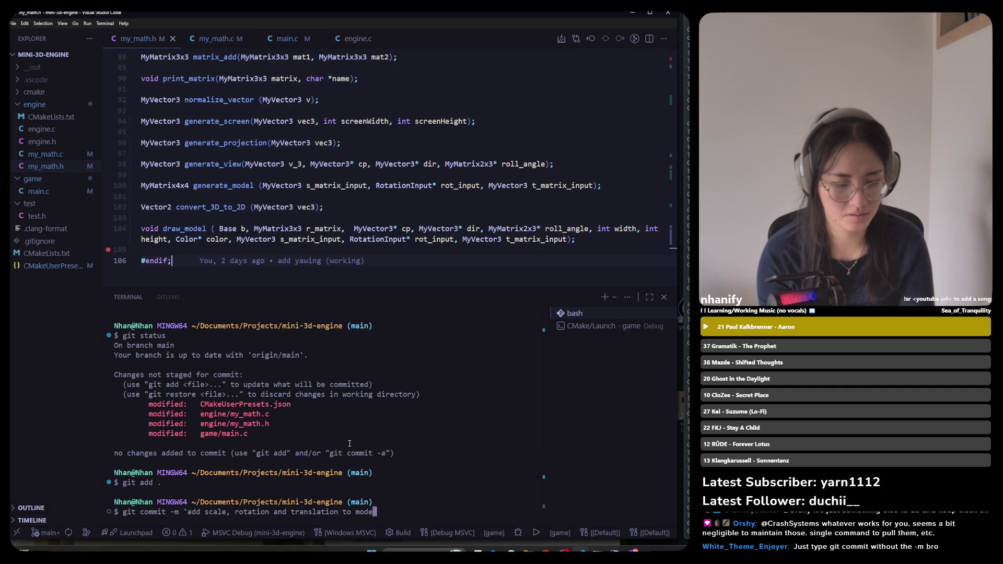
key(BackSpace)
key(BackSpace)
text(atrix')
key(Return)
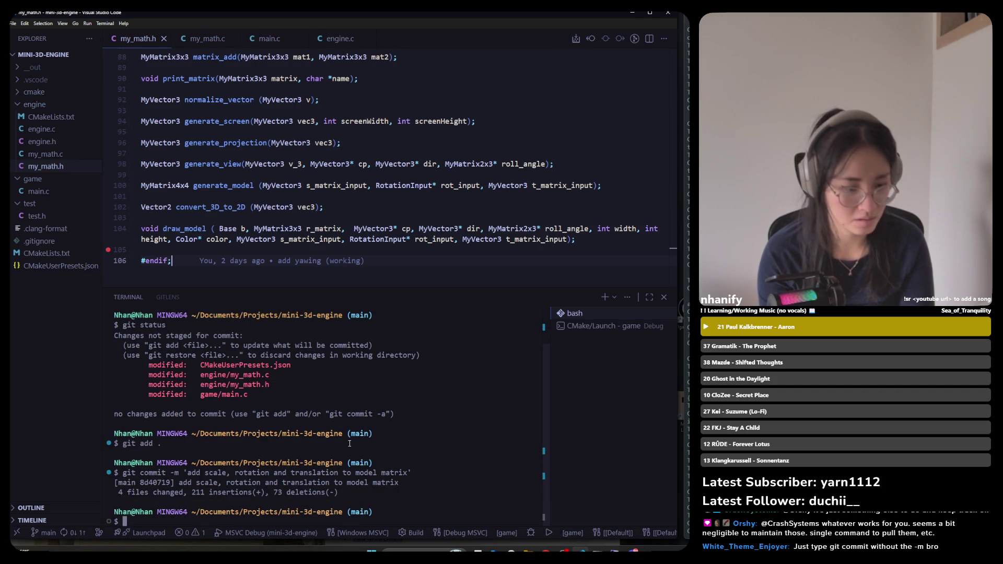
Run git status to confirm a clean tree one commit ahead of origin
text(git status)
key(Return)
text(git)
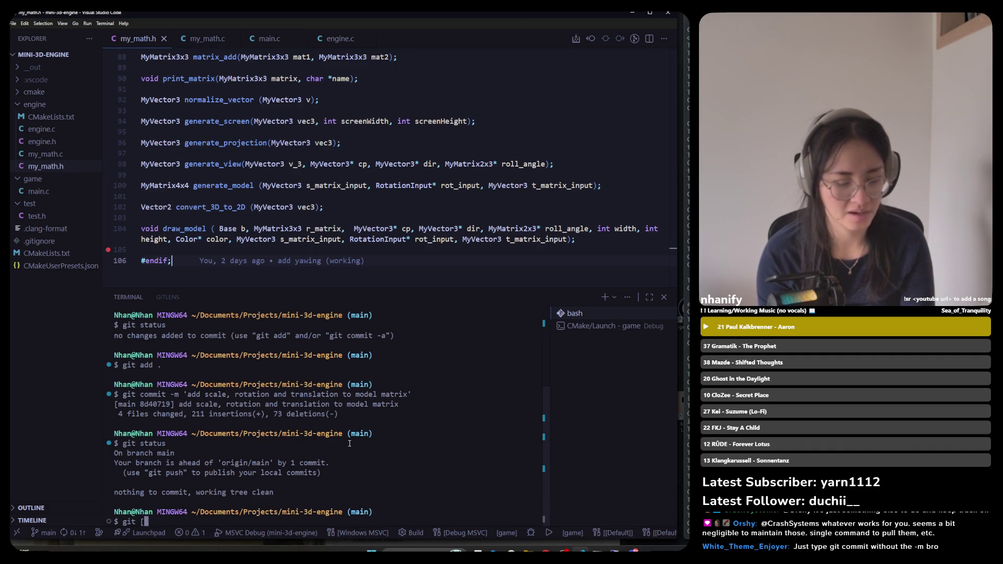
Force-push the commit to main with git push -f, entering the SSH key passphrase
text(p)
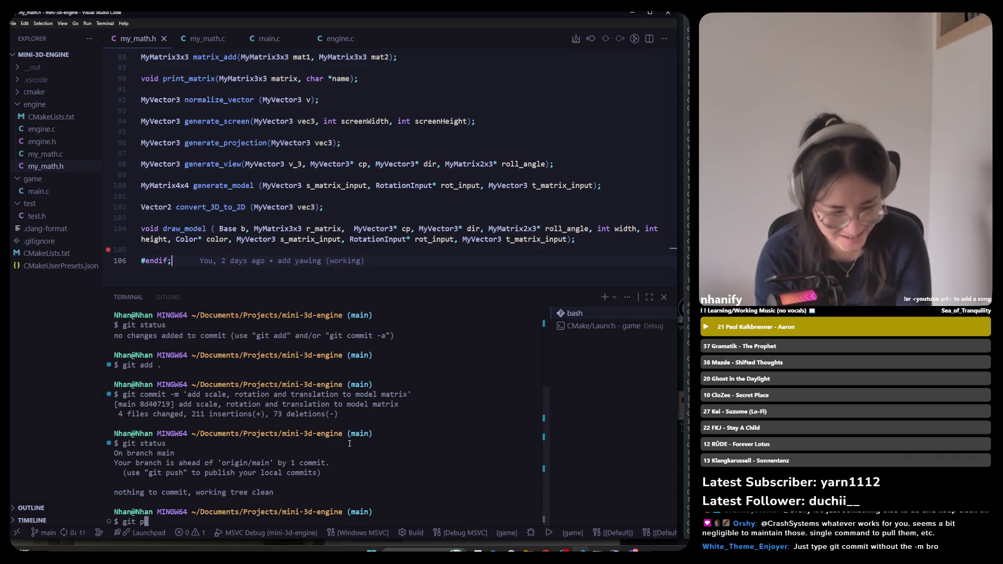
text(ush)
text( -g)
key(BackSpace)
text(f)
key(Return)
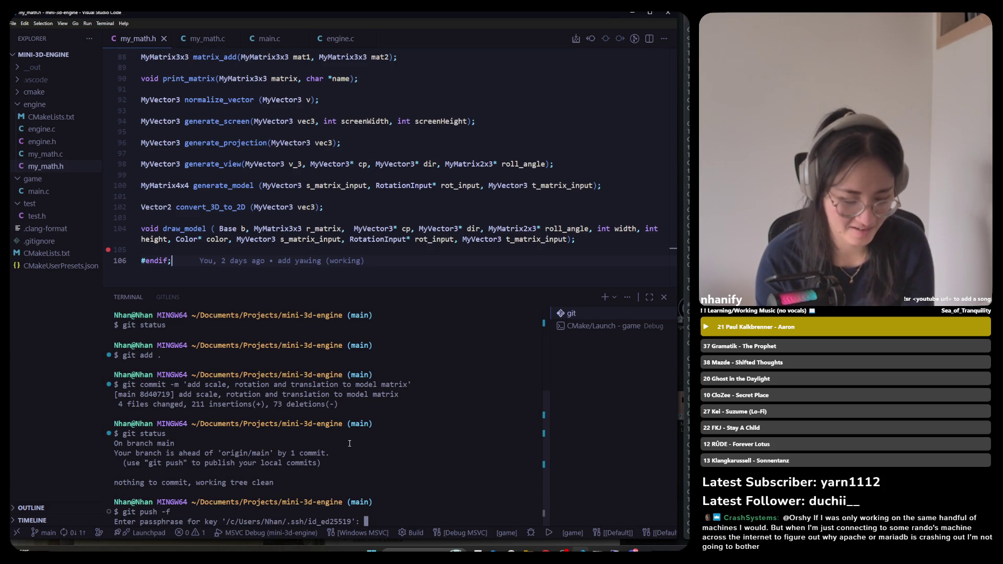
key(Return)
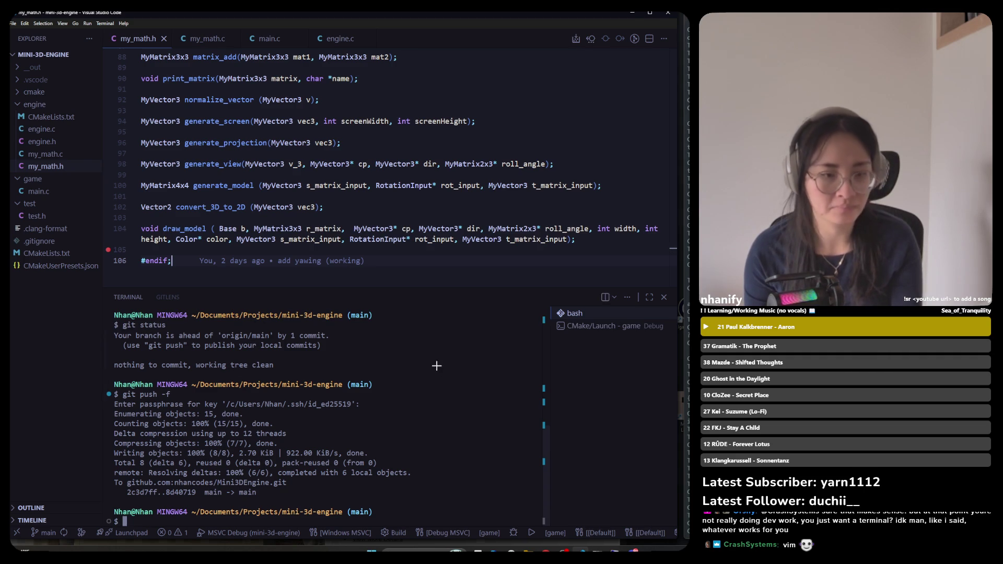
key(alt+Tab)
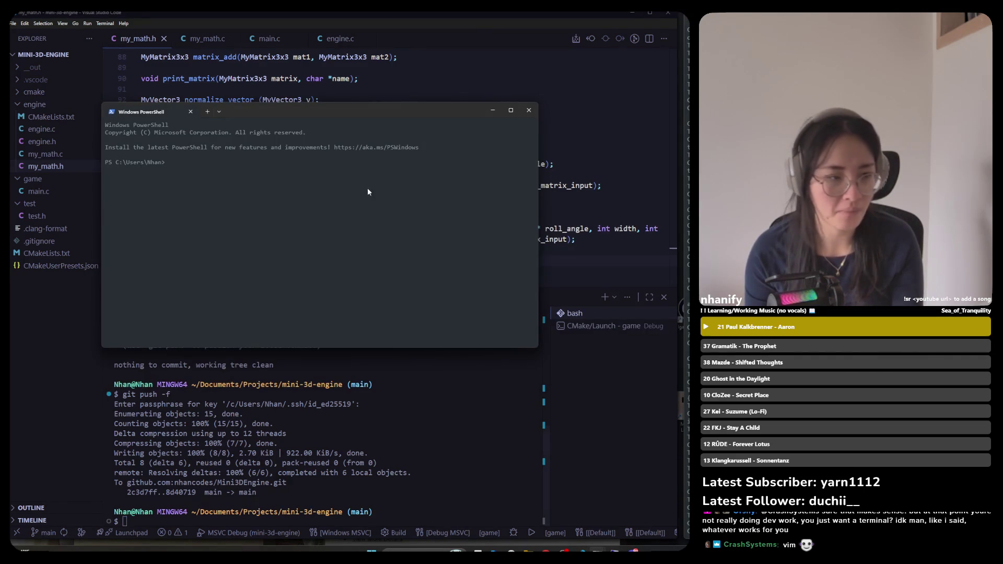
Make the PowerShell window taller, then return to Chrome's Neovim-on-WSL Google results
mouse_move(212, 349)
mouse_down()
mouse_move(201, 475)
mouse_move(198, 465)
mouse_up()
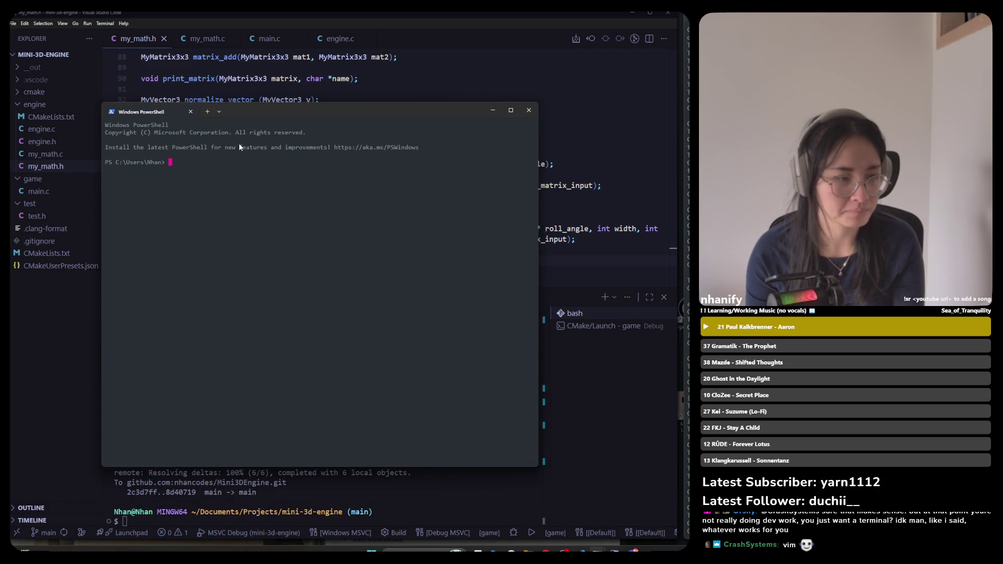
click(219, 111)
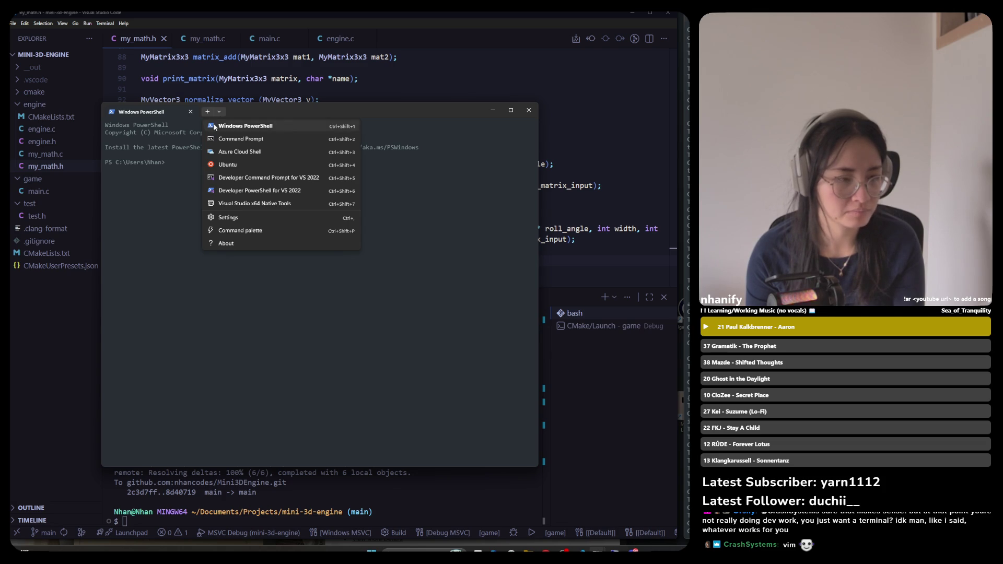
click(183, 162)
key(alt+Tab)
key(Tab)
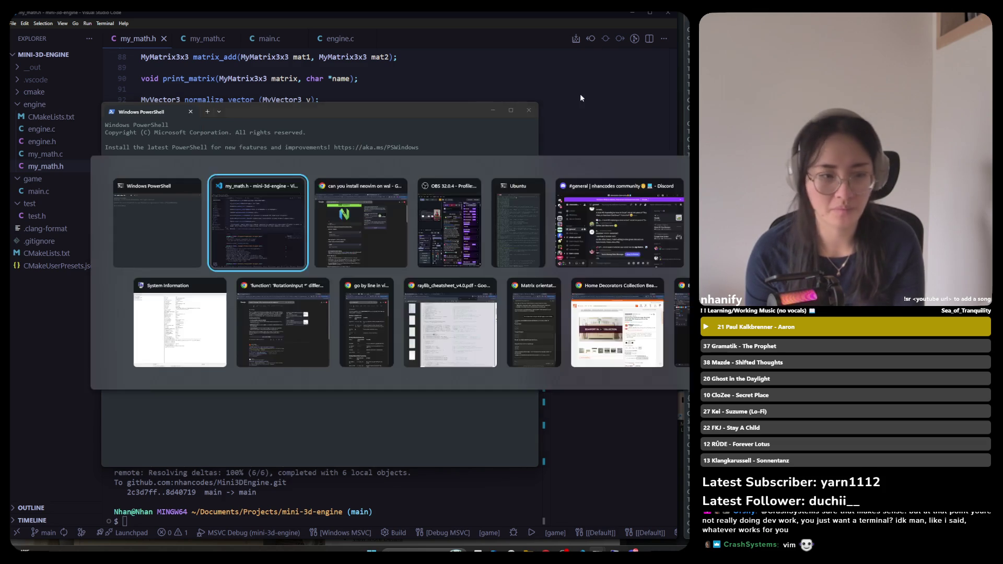
scroll(572, 105, up, 3)
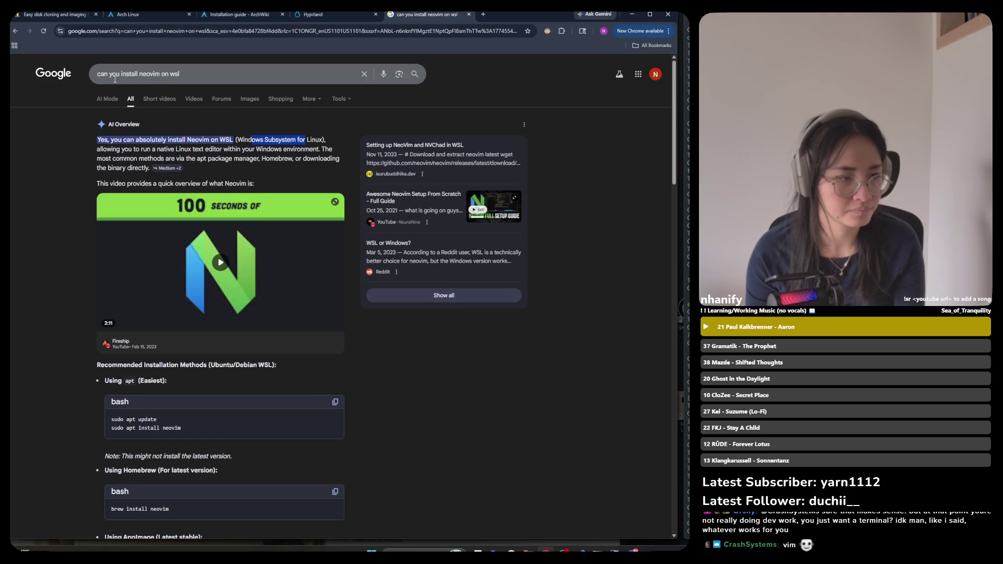
Search for 'install neovim on windows' and open the neovim.io Install documentation page
drag(121, 74, 10, 75)
key(BackSpace)
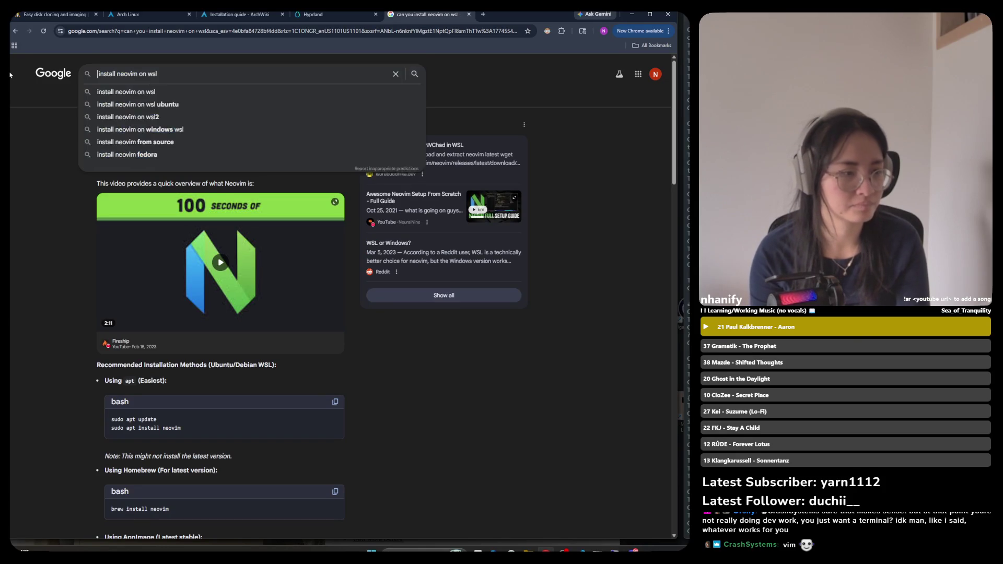
key(Right)
key(Right)
key(Right)
key(Delete)
key(Delete)
text(indowd)
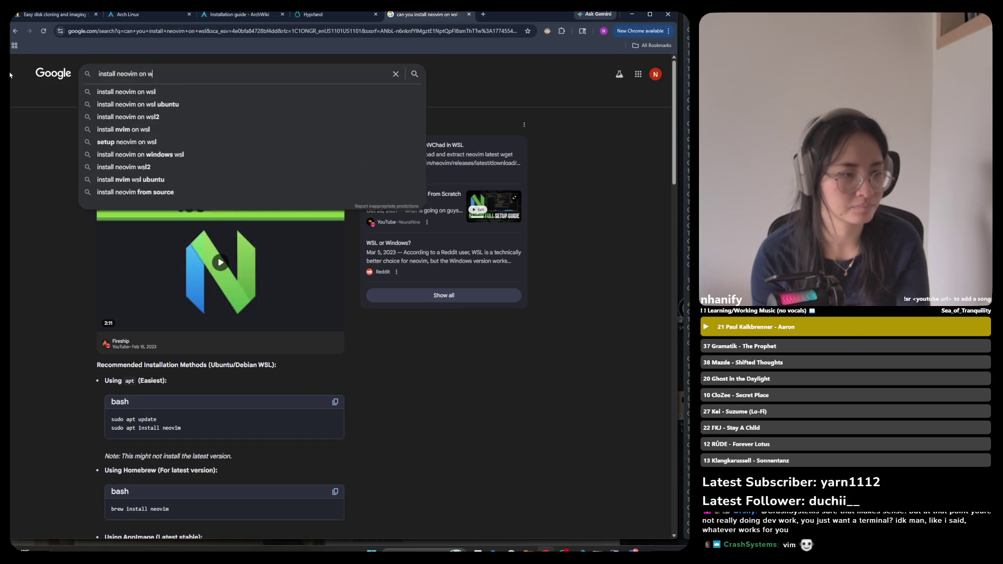
key(BackSpace)
text(s)
key(Return)
click(103, 149)
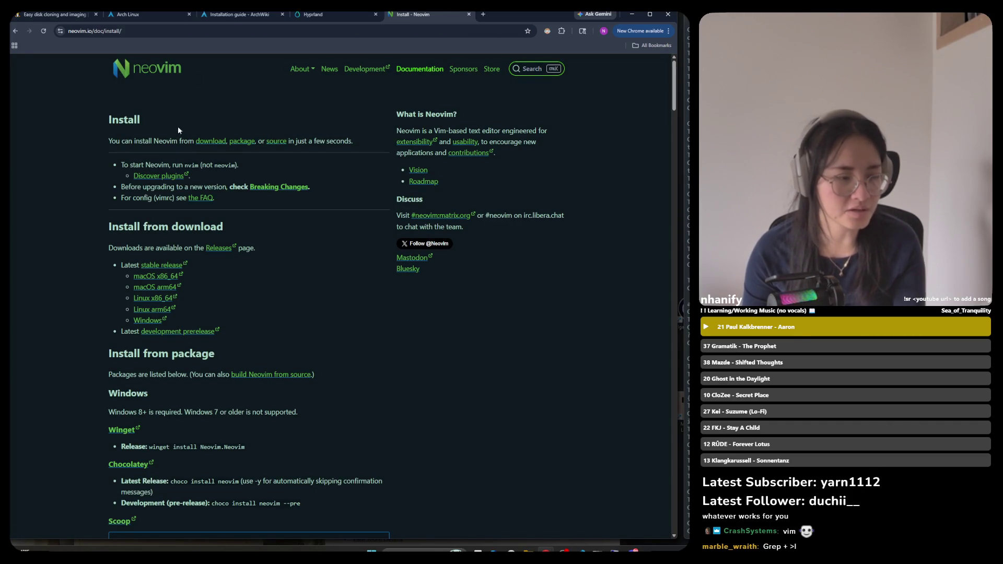
drag(180, 145, 353, 142)
click(355, 196)
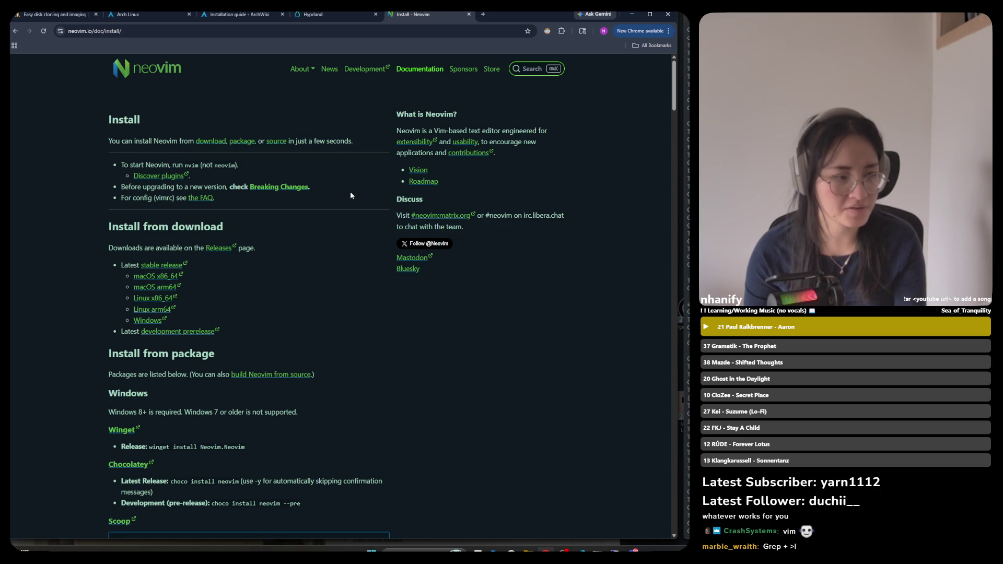
drag(185, 165, 218, 164)
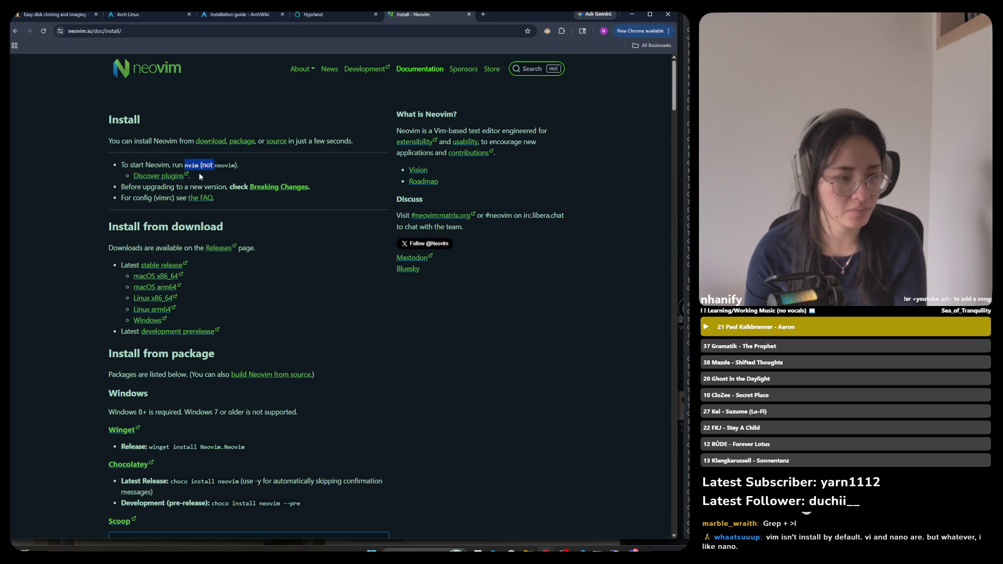
click(266, 162)
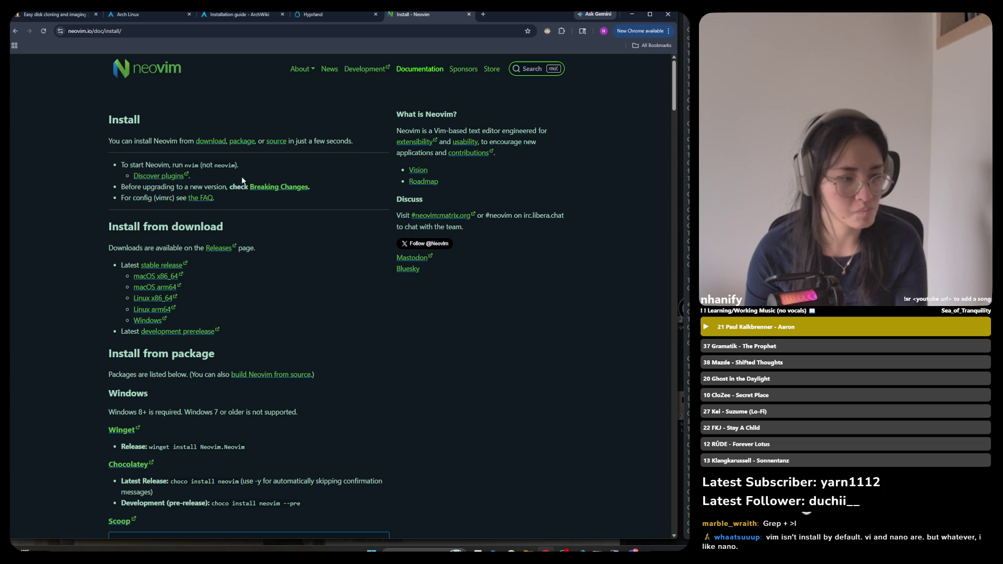
scroll(162, 251, down, 1)
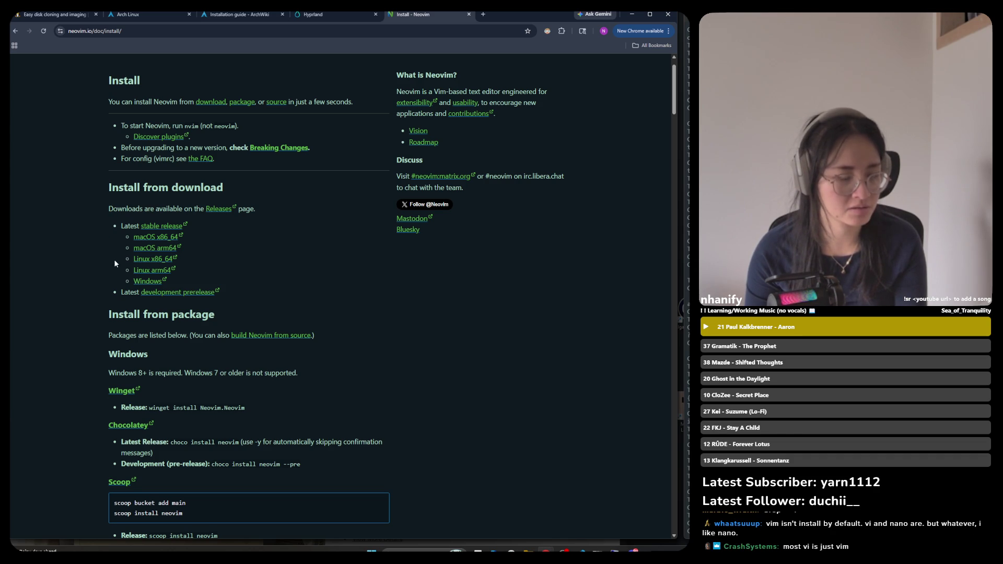
scroll(115, 264, down, 1)
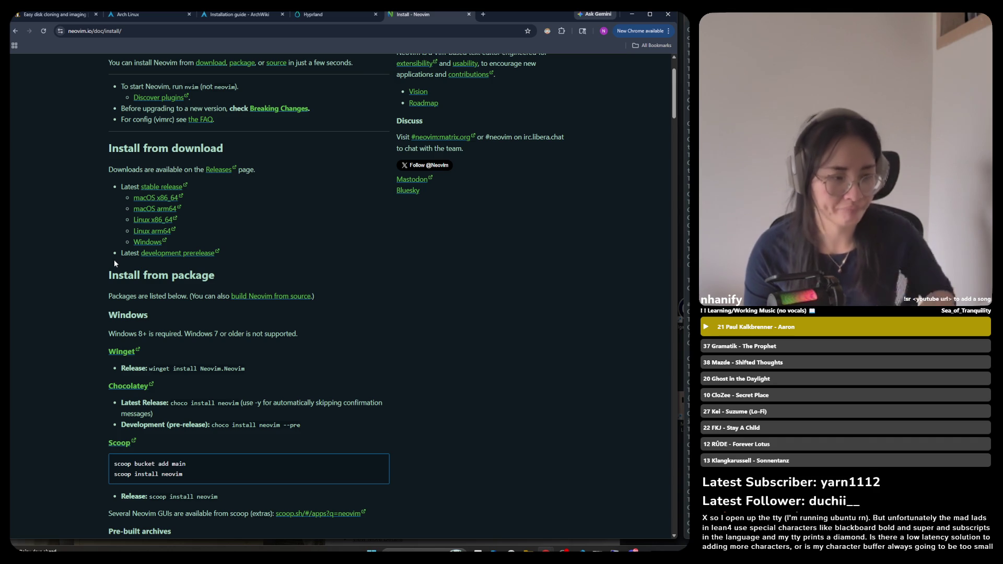
click(153, 193)
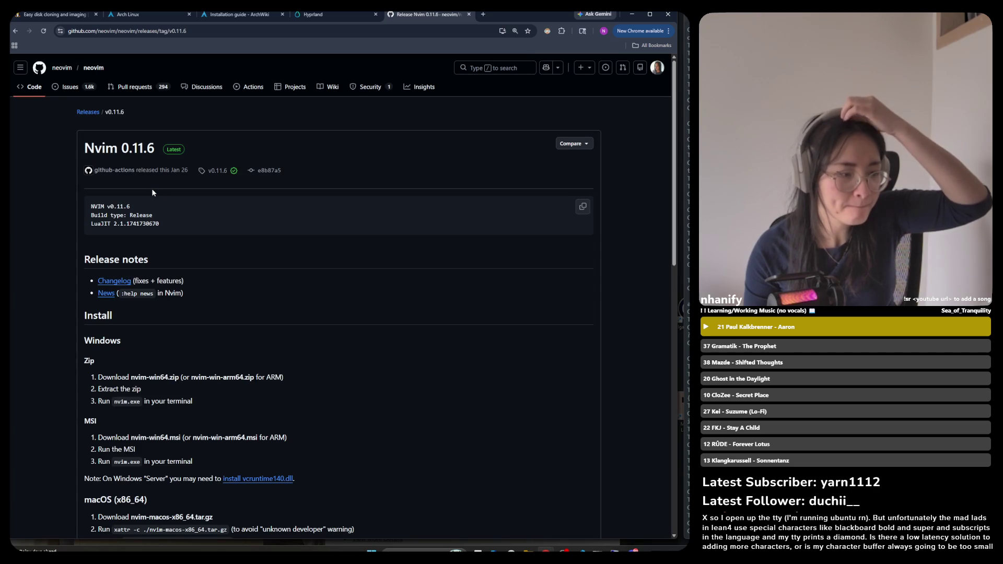
Scroll the Nvim 0.11.6 release notes and highlight the first Windows zip download step
scroll(153, 193, down, 2)
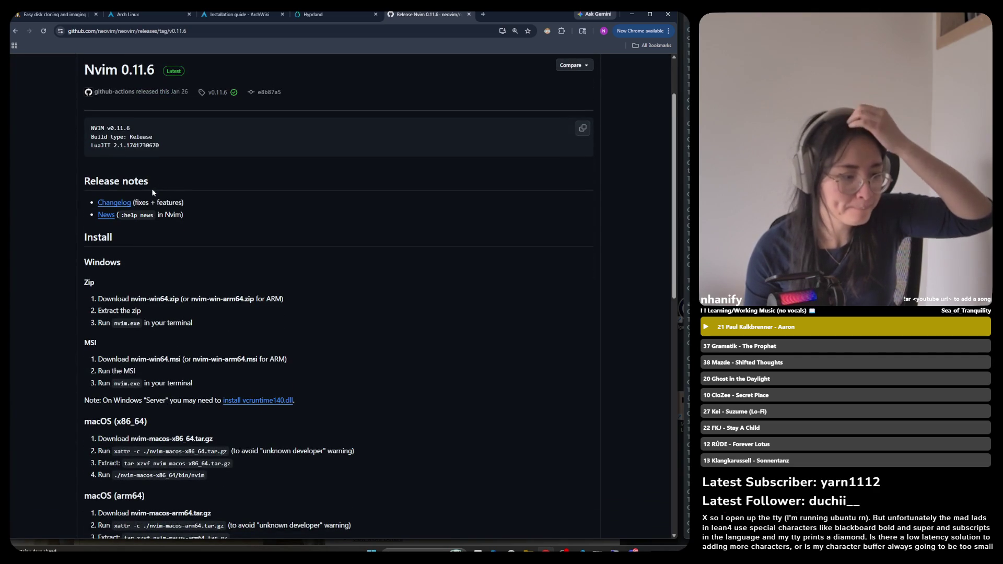
scroll(153, 193, down, 2)
scroll(153, 193, down, 4)
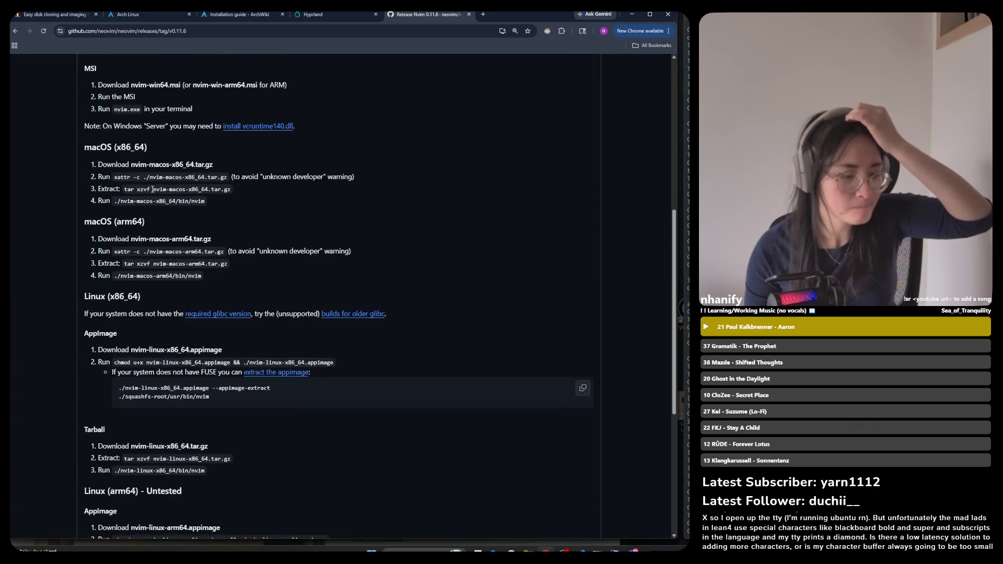
scroll(152, 189, up, 3)
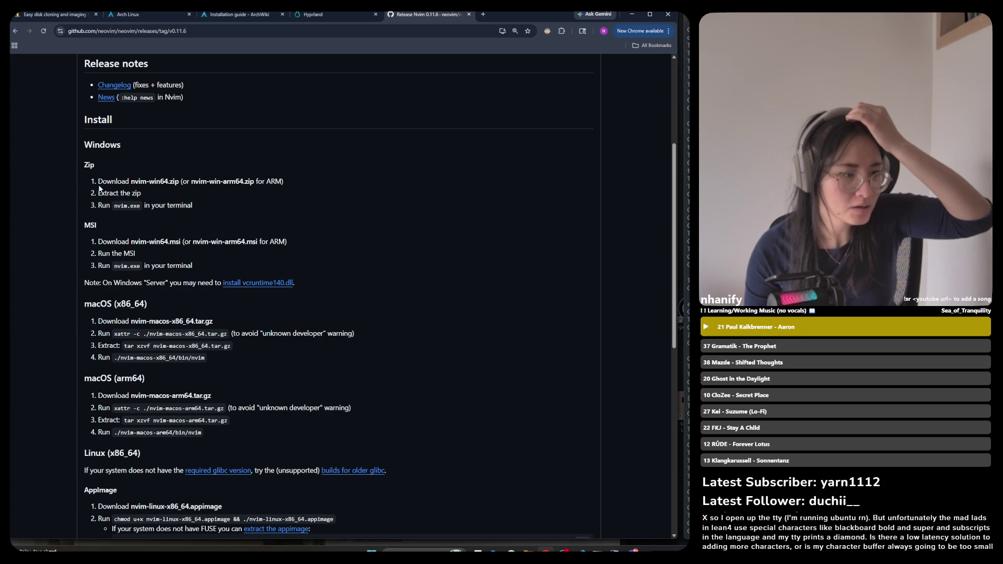
drag(94, 182, 155, 183)
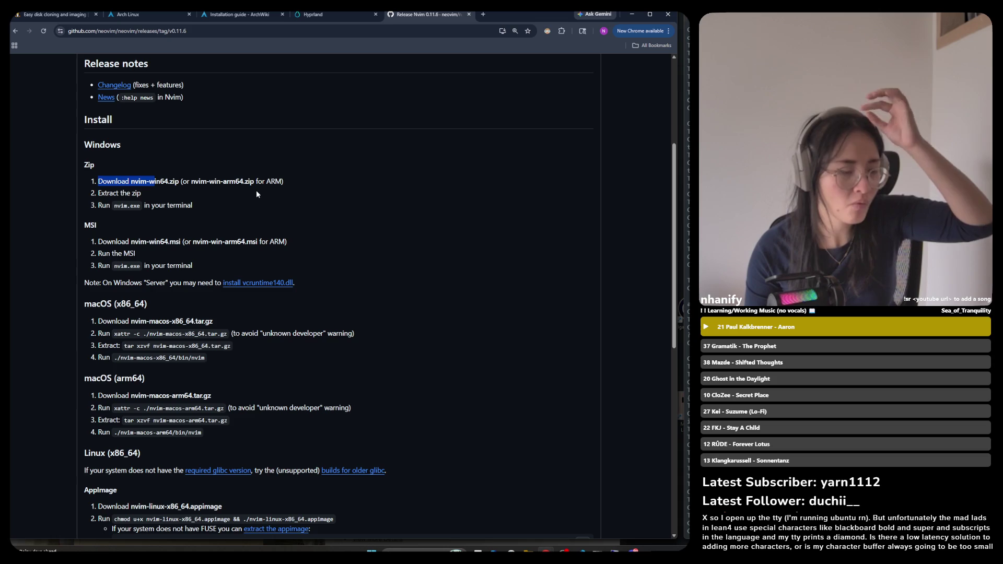
Look over the MSI steps and Assets list, then highlight 'ARM' in the zip step
scroll(254, 202, up, 2)
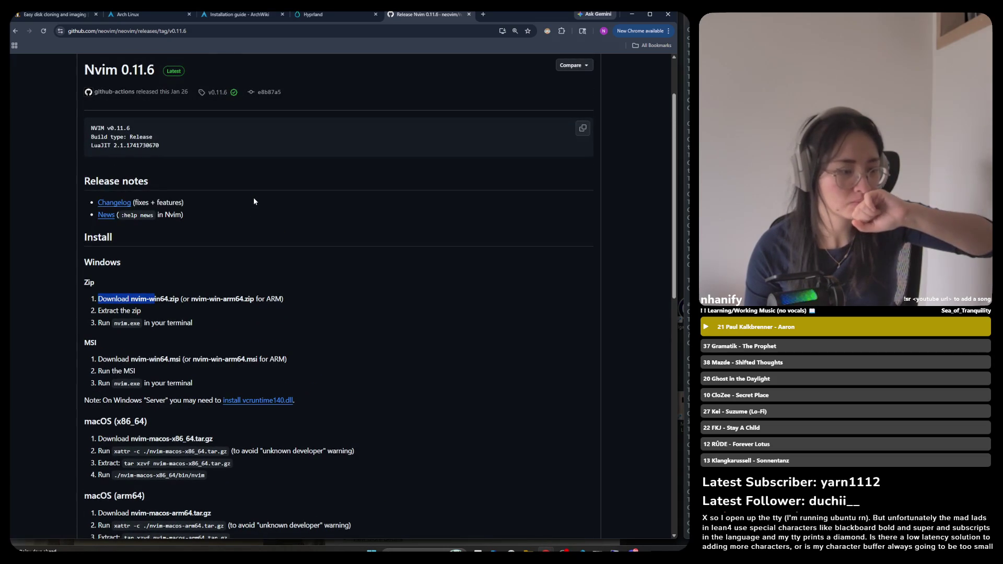
scroll(254, 201, up, 2)
scroll(254, 201, down, 10)
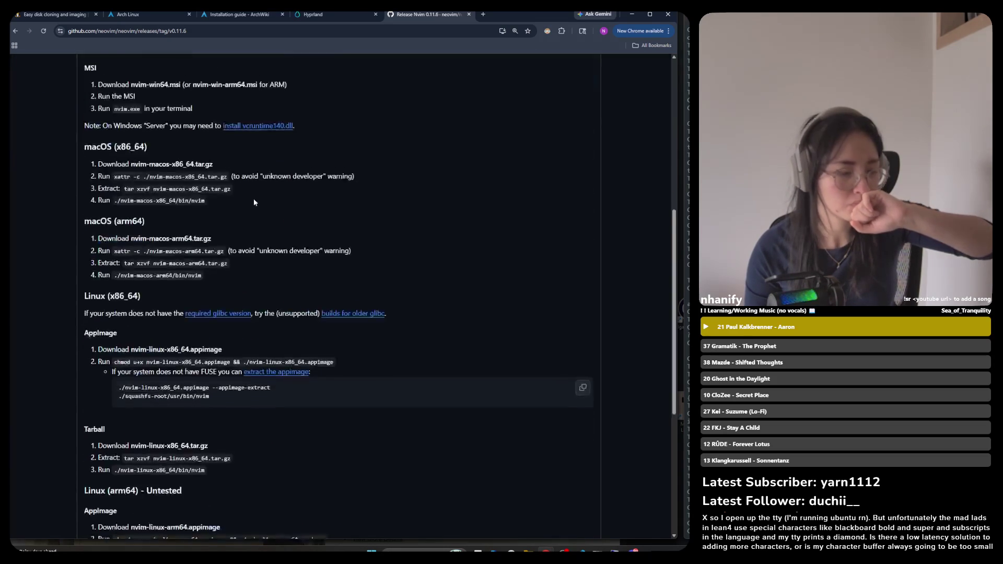
scroll(253, 197, down, 3)
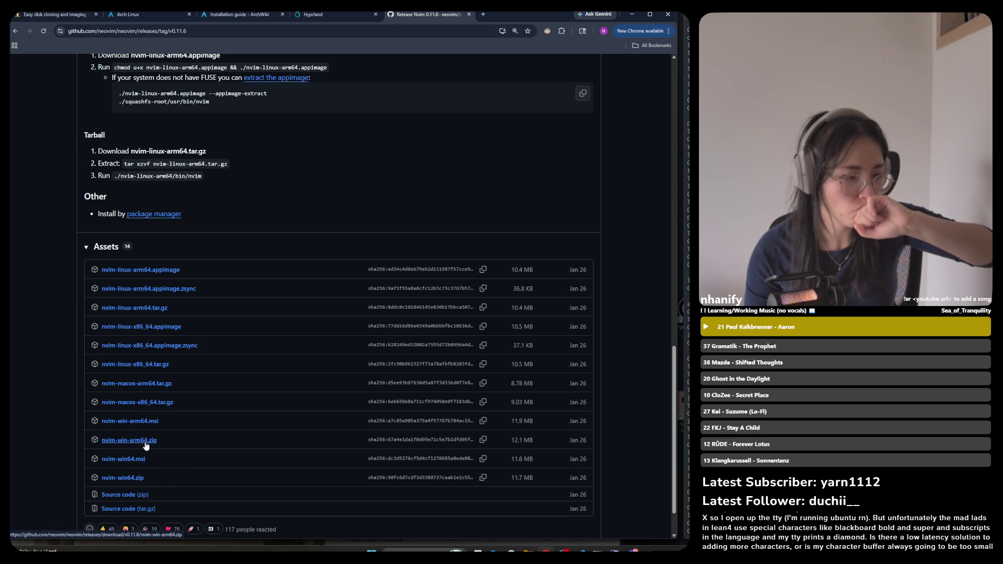
scroll(146, 444, up, 10)
scroll(150, 443, up, 4)
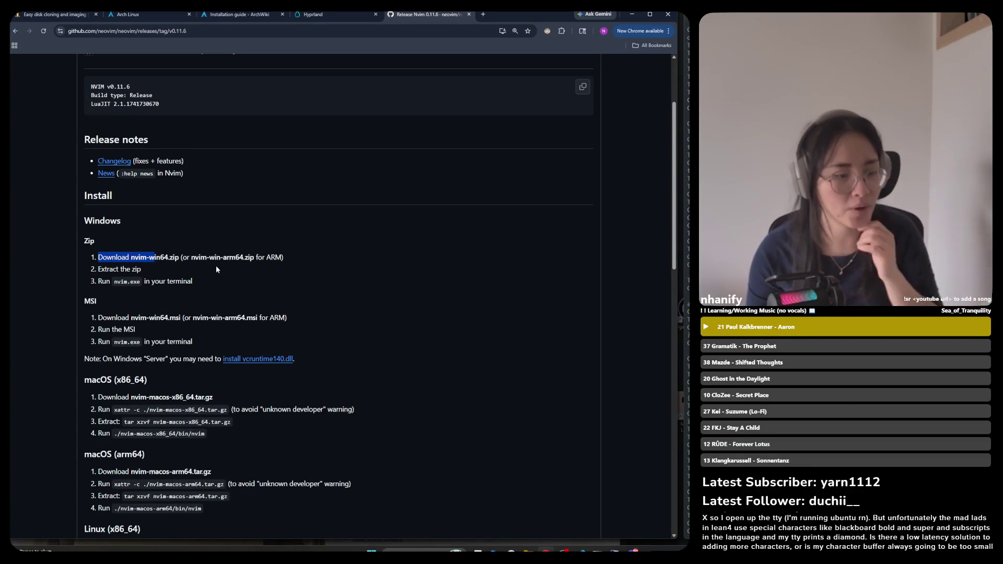
scroll(217, 267, down, 5)
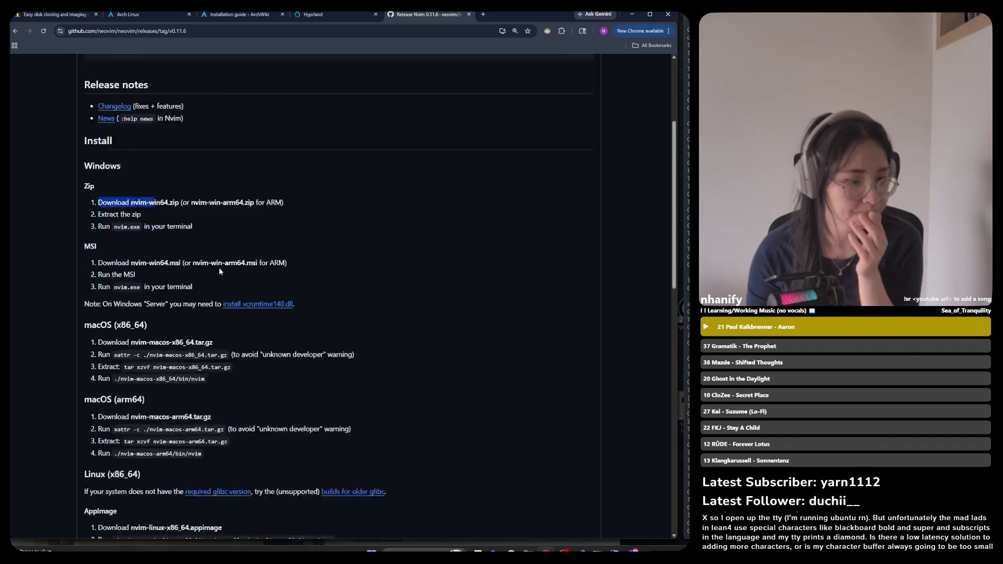
scroll(245, 197, up, 3)
scroll(260, 163, up, 2)
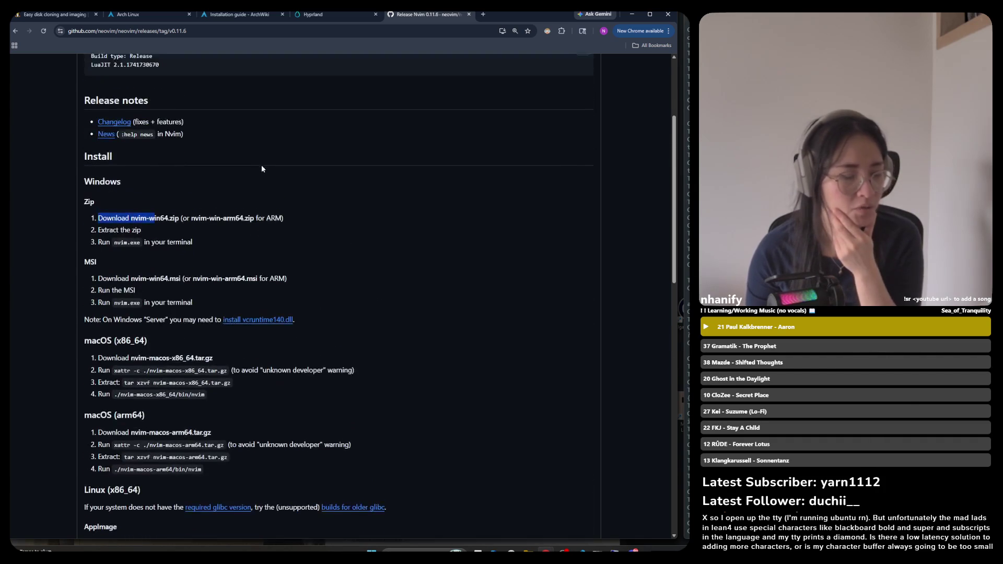
double_click(270, 218)
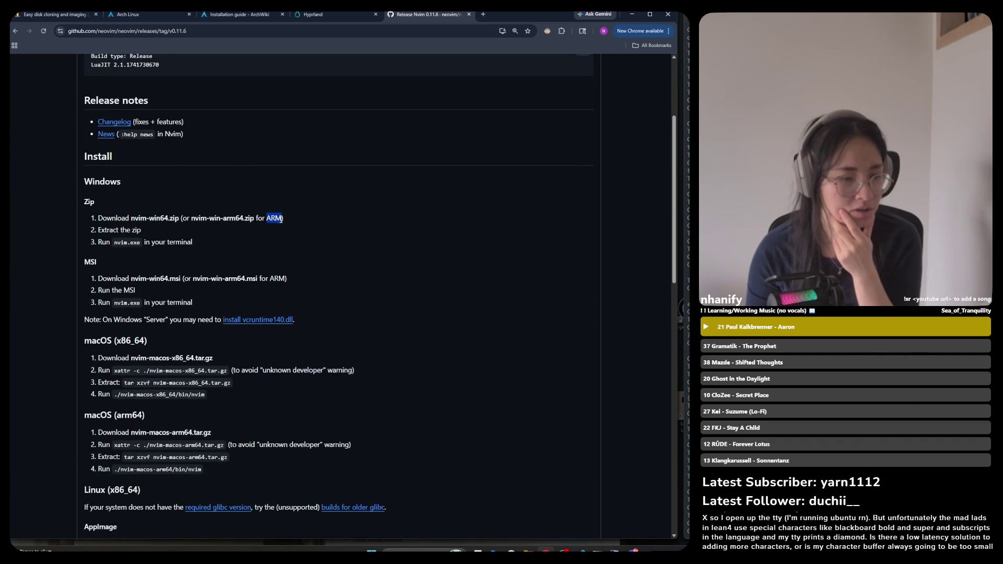
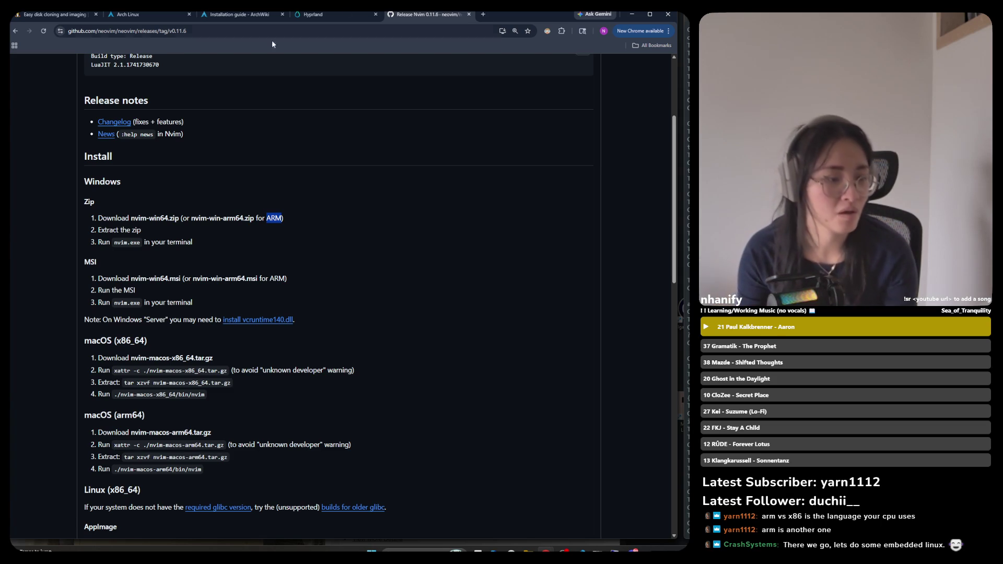
Highlight the ARM zip extract steps and the MSI install heading on the release page
click(199, 233)
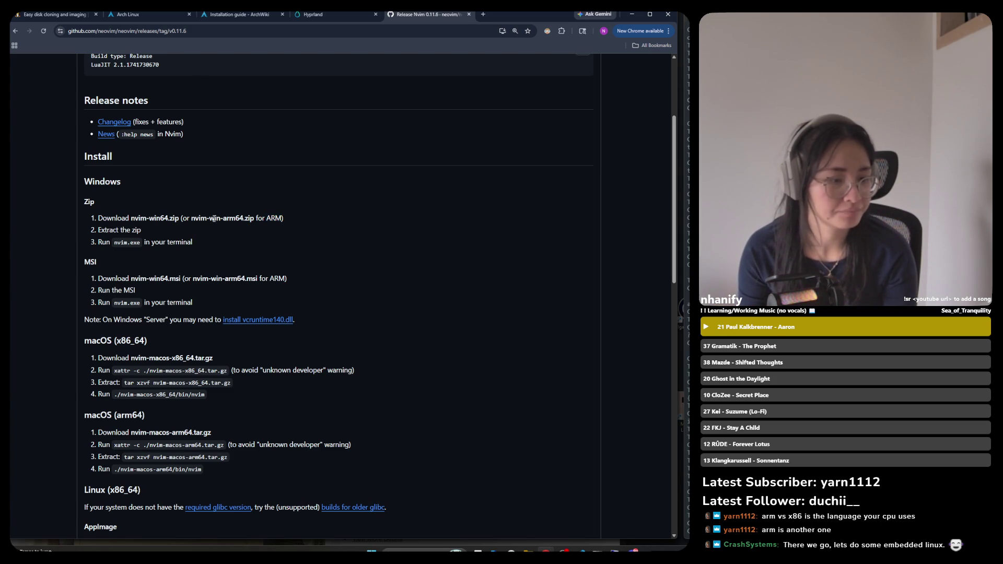
drag(214, 218, 280, 224)
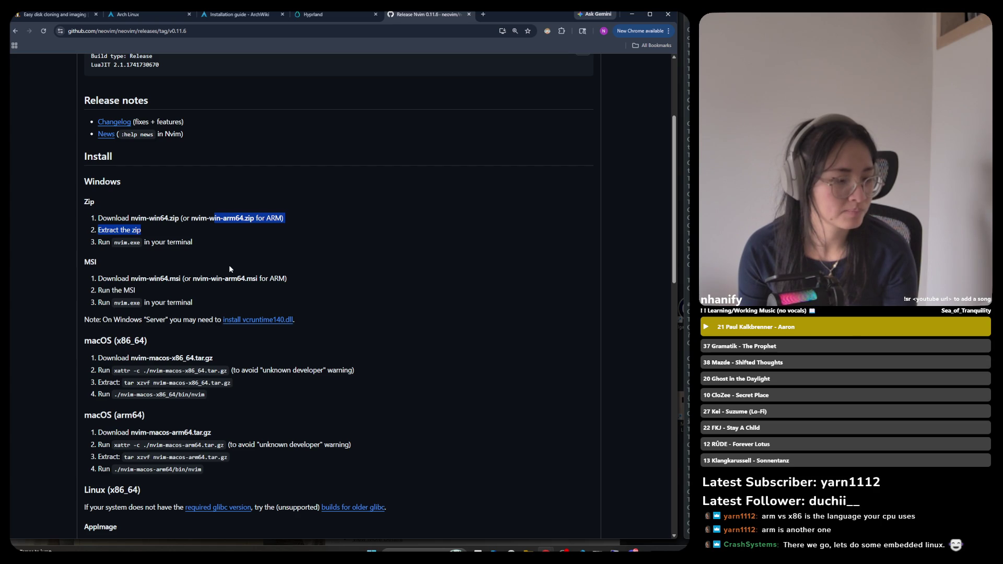
drag(78, 263, 104, 272)
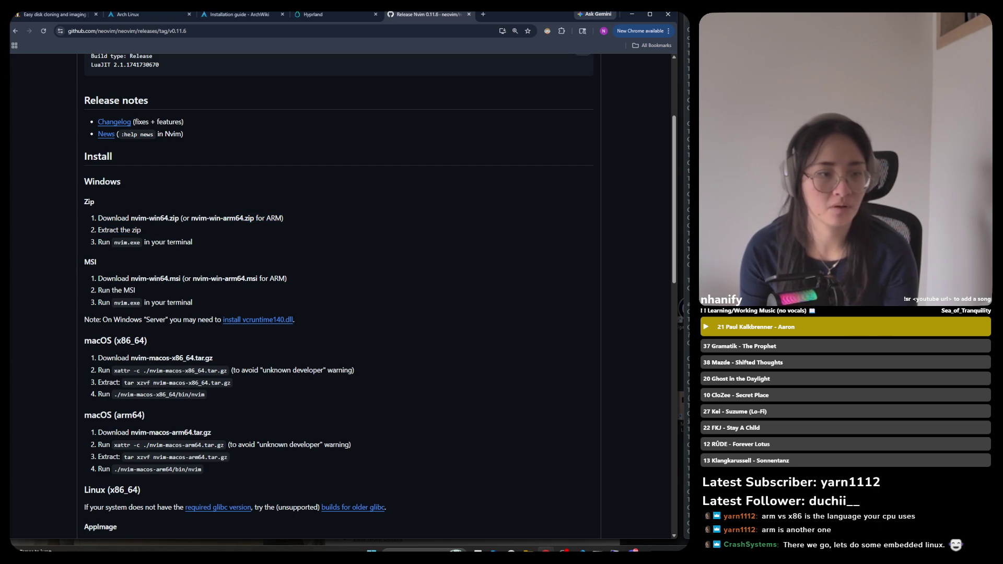
Google 'wha is msi' in a new tab, read the AI Overview, and return to the release page
click(482, 14)
text(wha i)
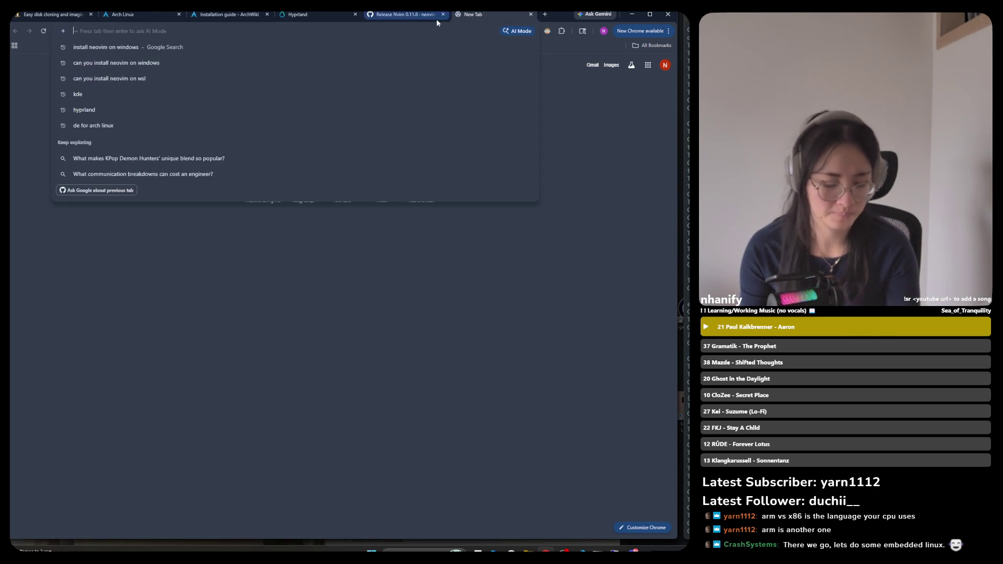
text(s msi)
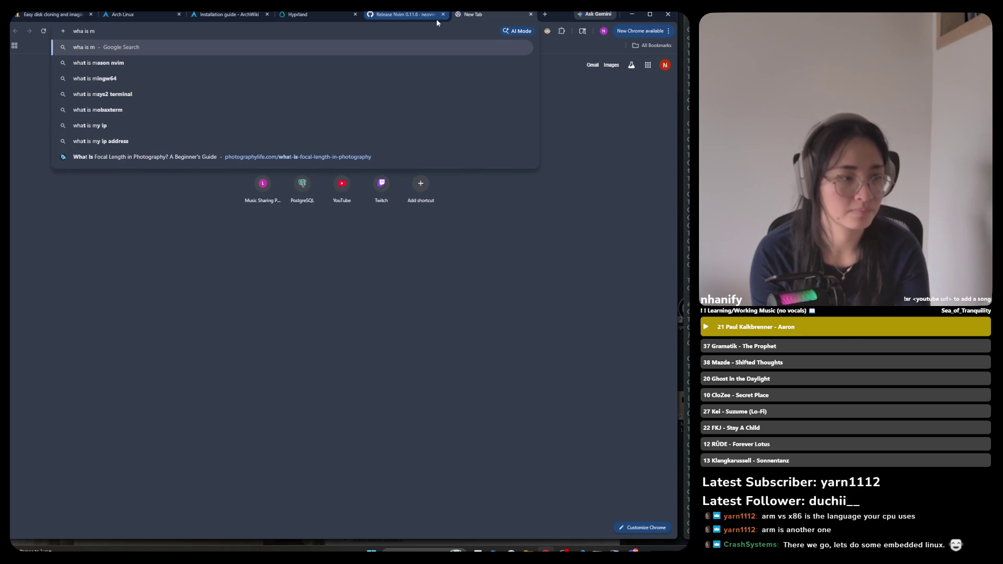
key(Return)
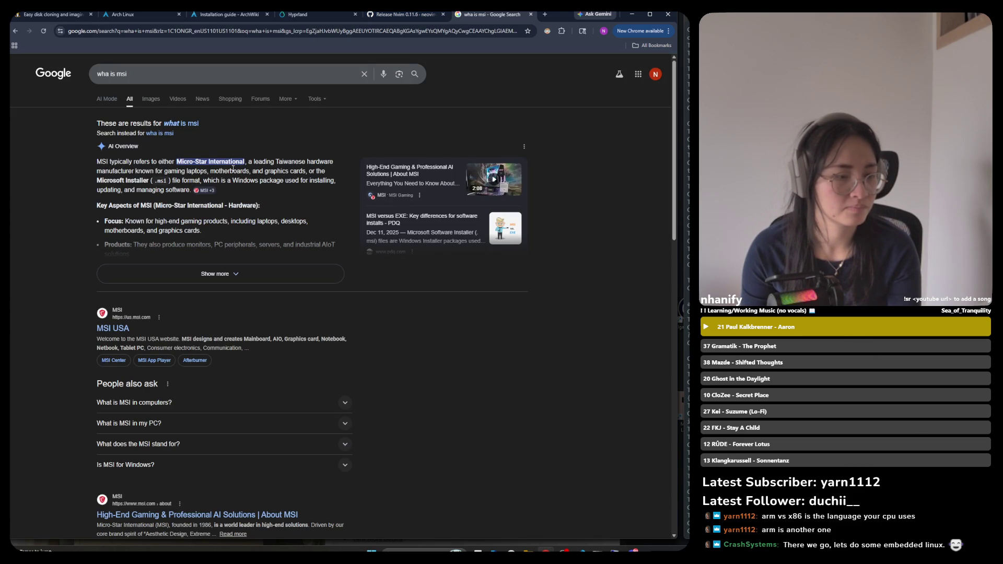
drag(151, 171, 190, 172)
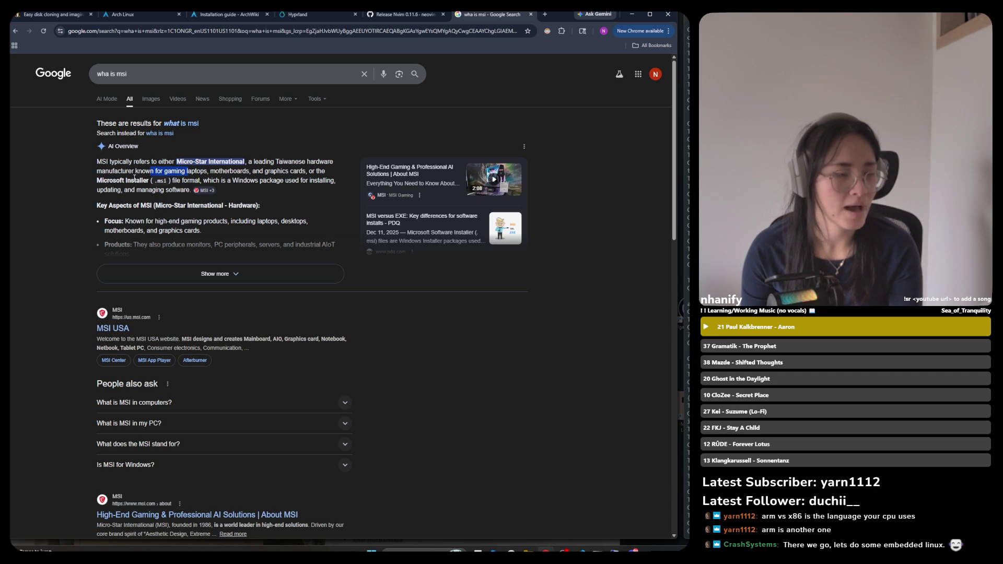
click(146, 181)
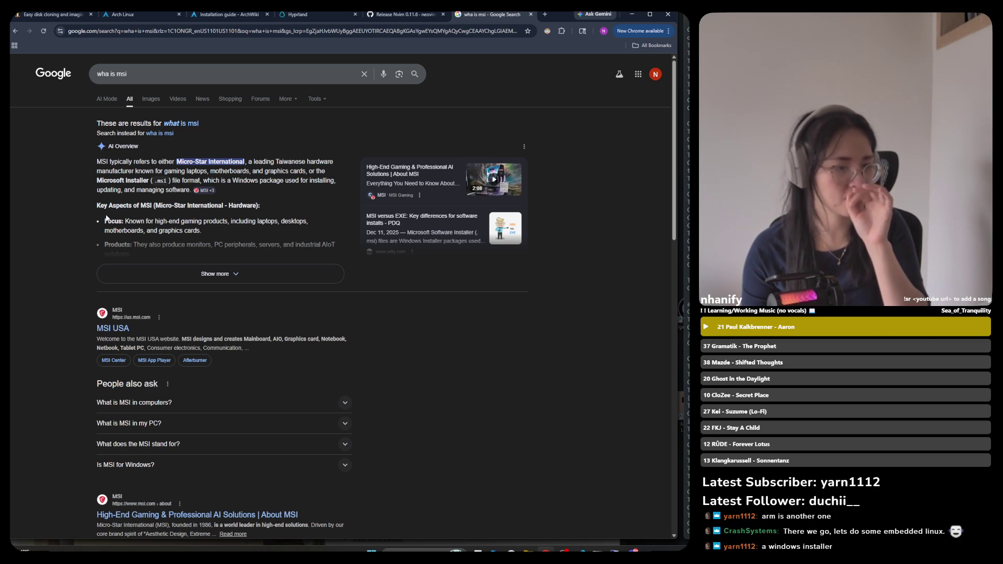
mouse_move(224, 171)
mouse_down()
mouse_move(313, 181)
mouse_move(319, 171)
mouse_up()
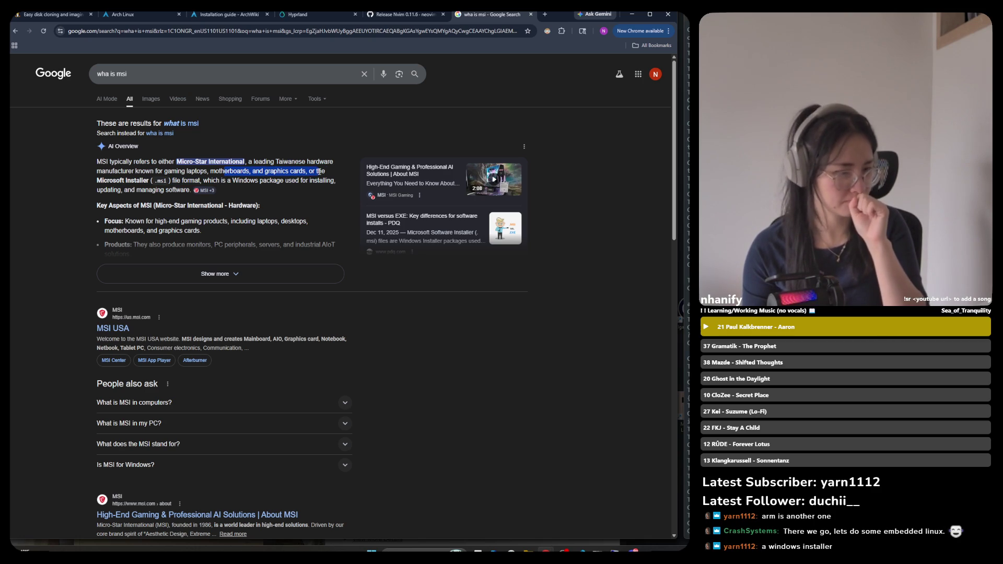
click(402, 14)
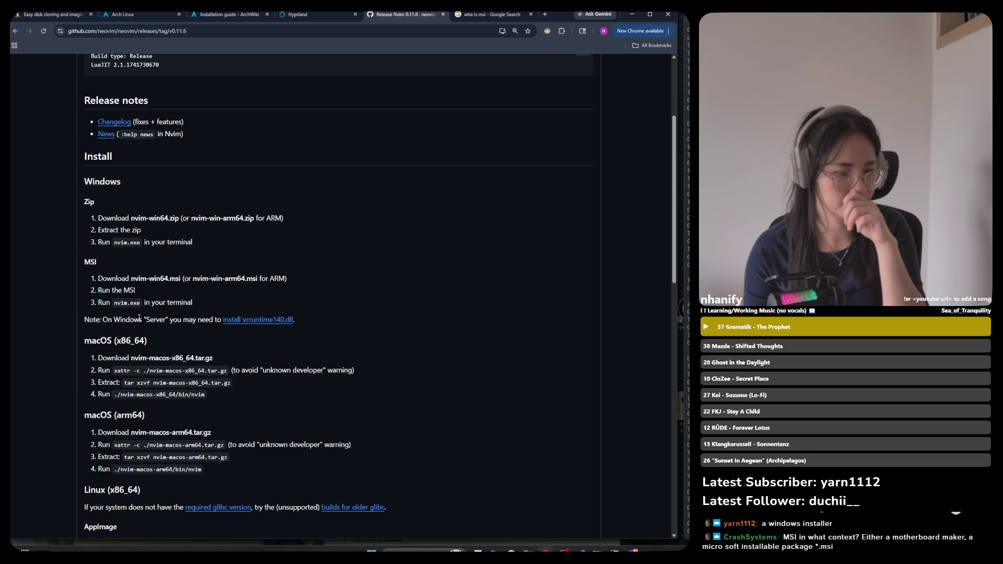
mouse_move(183, 217)
mouse_down()
mouse_move(215, 226)
mouse_move(249, 218)
mouse_up()
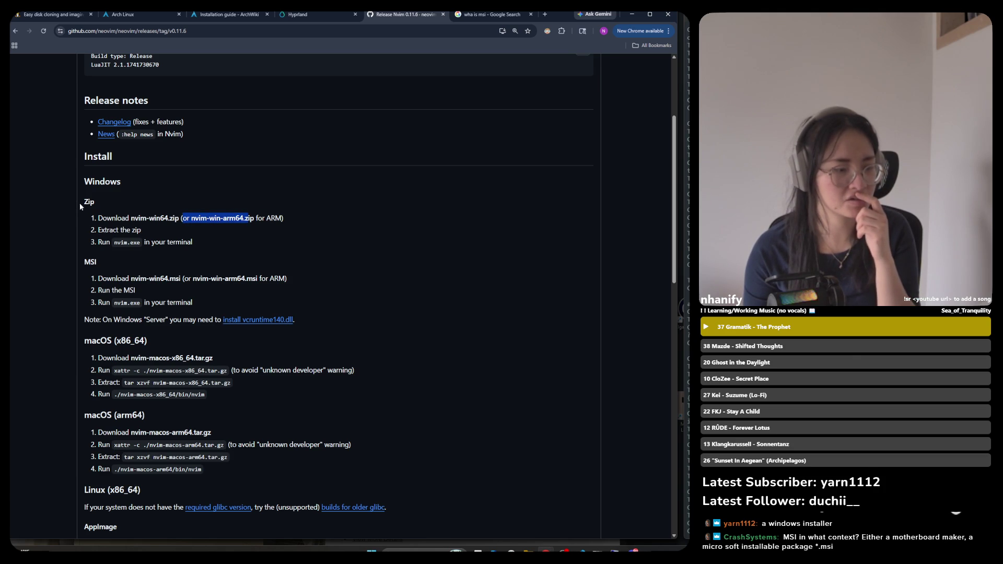
drag(134, 230, 140, 230)
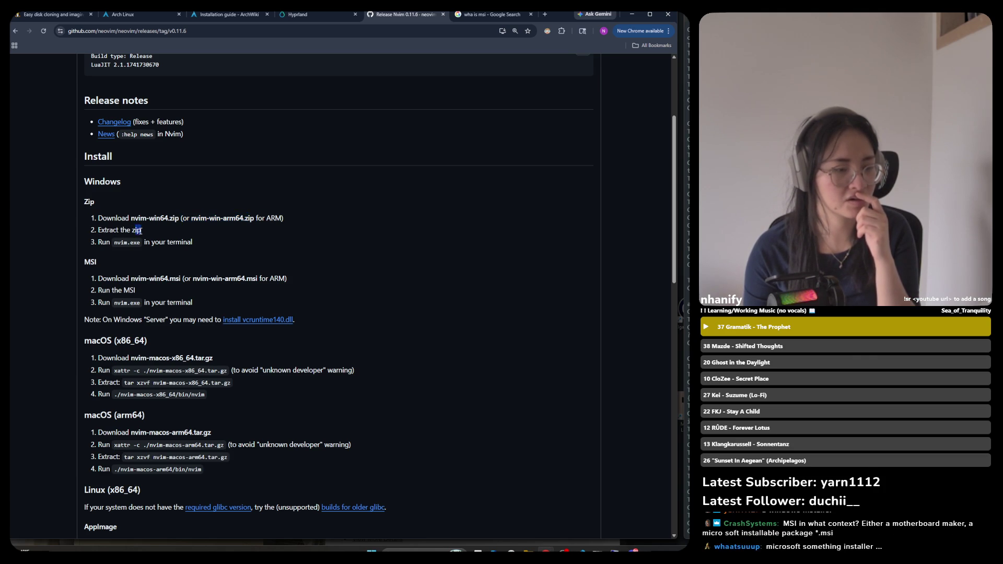
double_click(129, 291)
click(149, 233)
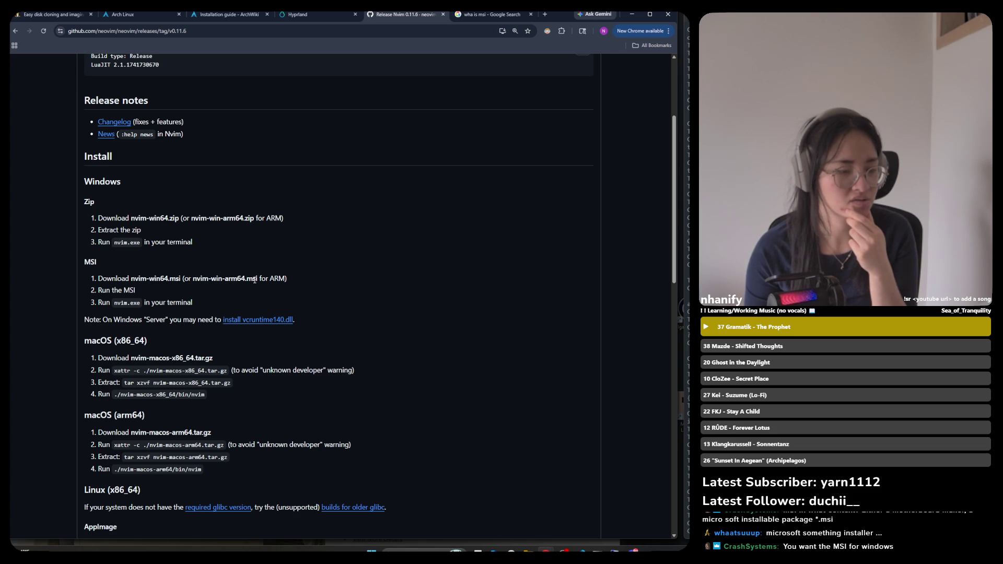
drag(258, 278, 247, 278)
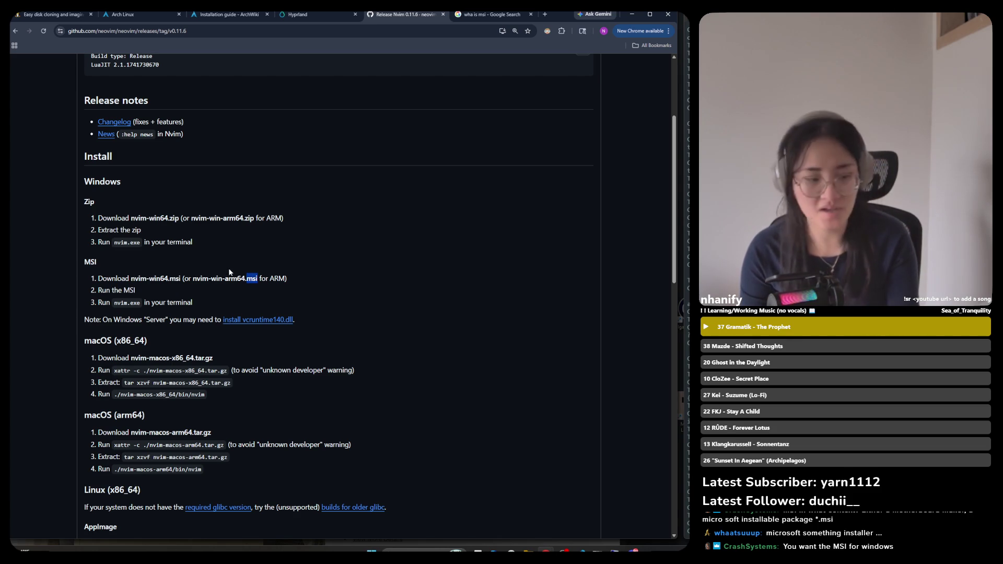
click(463, 16)
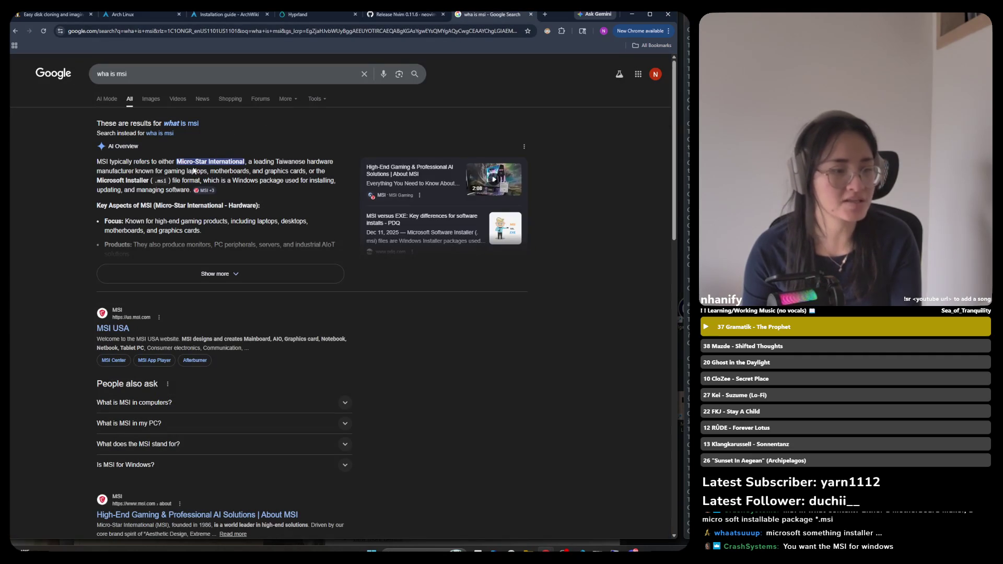
Expand the full AI Overview about MSI, then return to the Neovim 0.11.6 release page
click(189, 277)
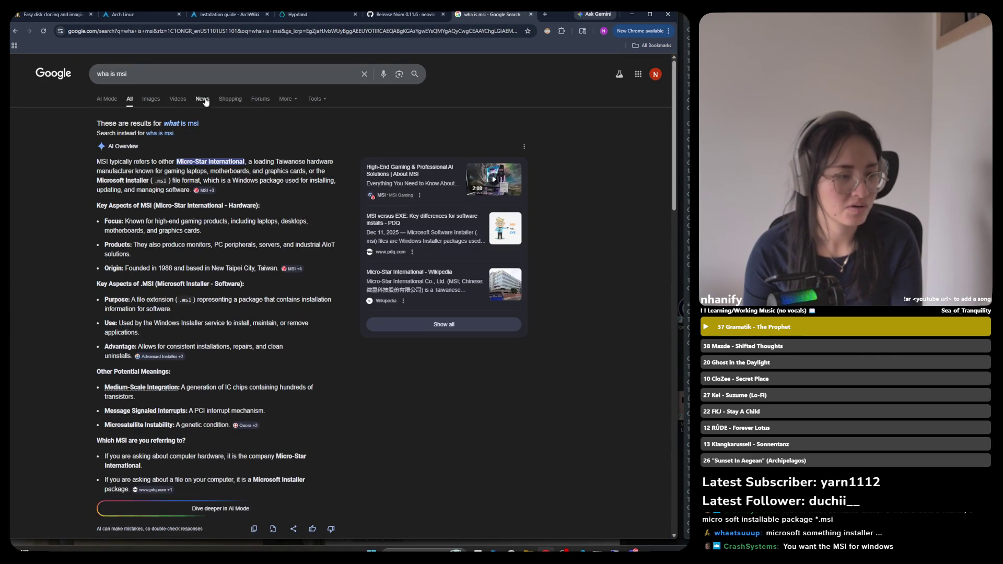
click(199, 77)
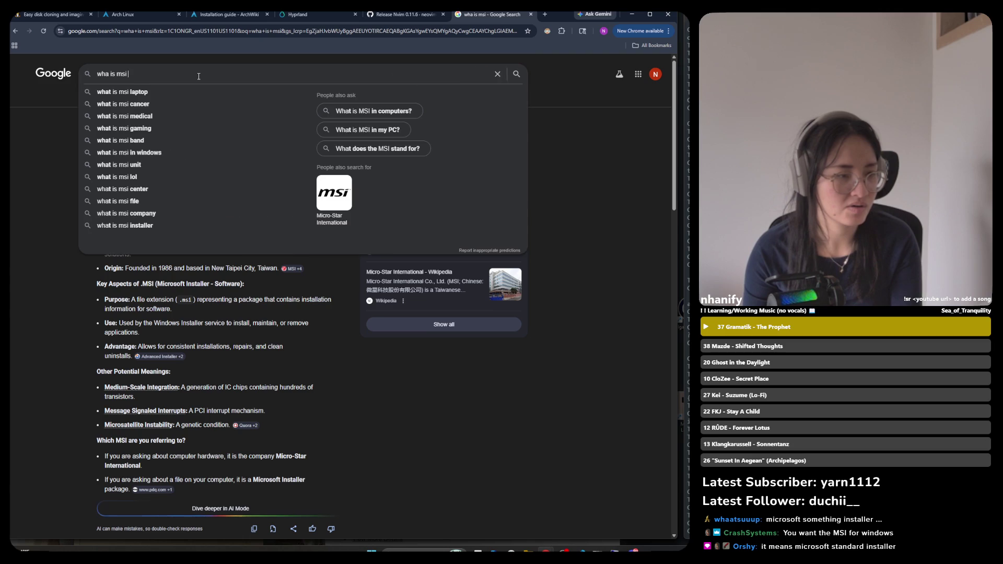
click(387, 17)
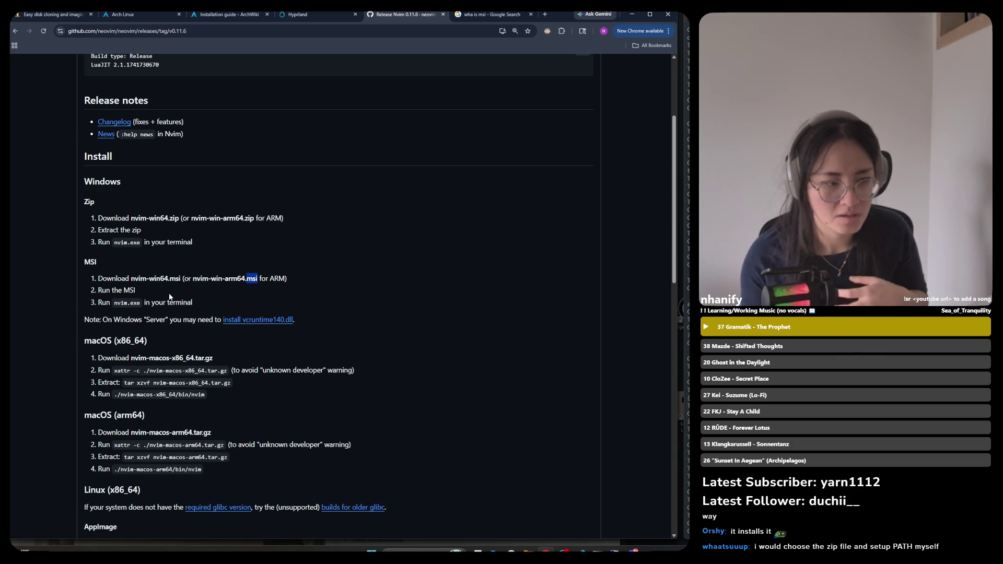
Highlight the Windows Zip steps and MSI install section on the Nvim 0.11.6 release page
double_click(91, 204)
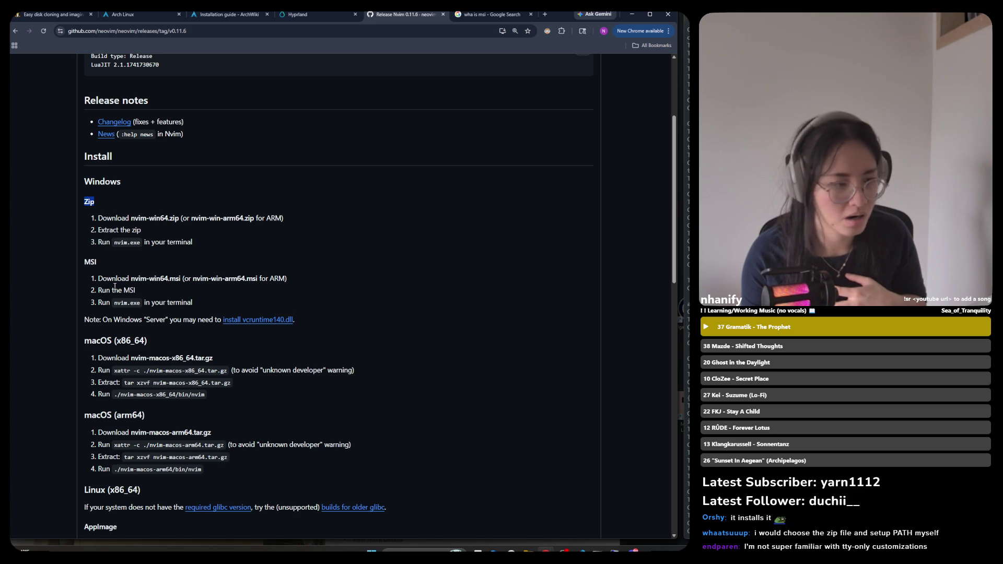
mouse_move(85, 200)
mouse_down()
mouse_move(99, 263)
mouse_move(206, 307)
mouse_up()
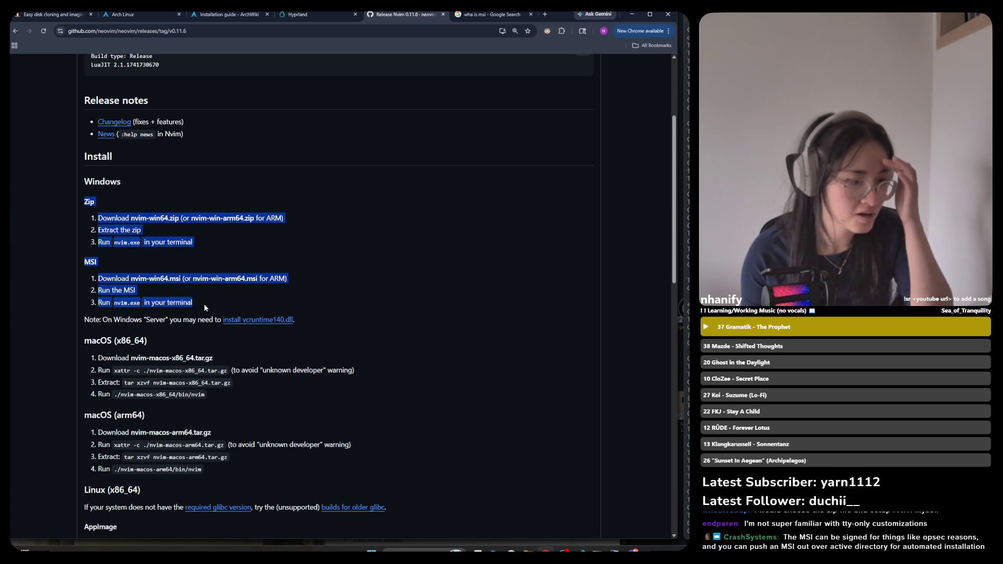
click(196, 252)
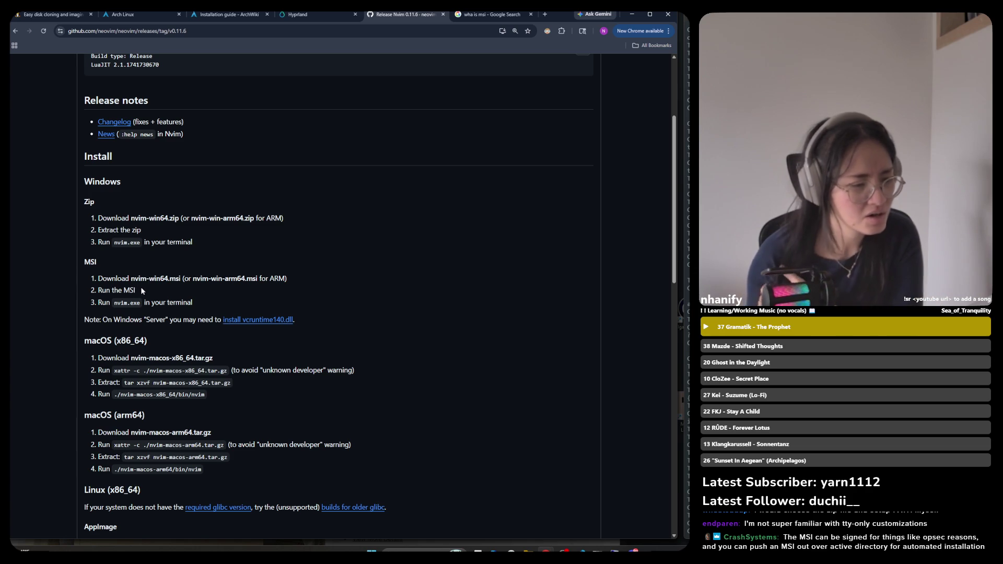
mouse_move(84, 201)
mouse_down()
mouse_move(225, 320)
mouse_move(318, 314)
mouse_up()
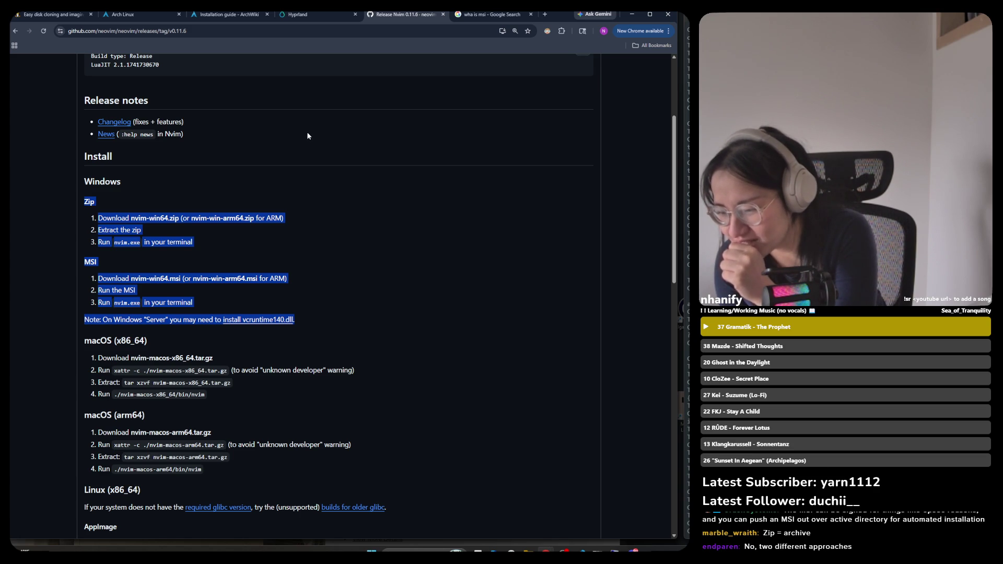
triple_click(198, 236)
drag(198, 237, 292, 214)
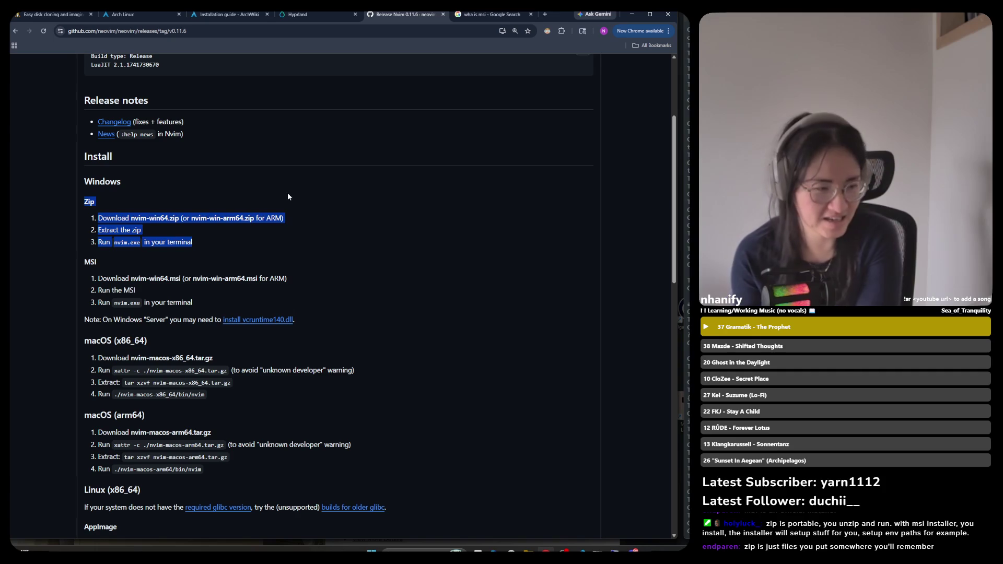
click(278, 200)
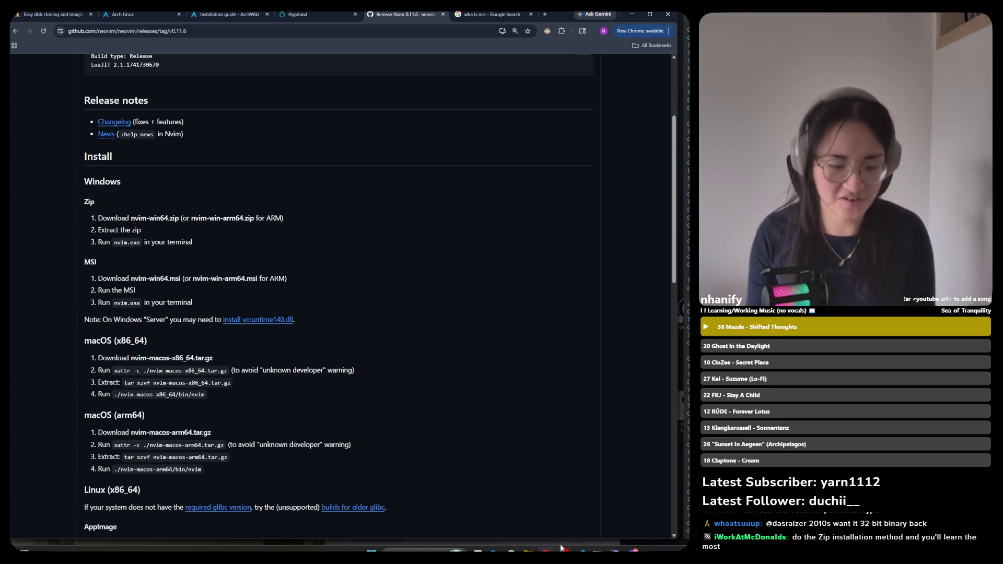
Search Windows for 'system' and open the System Information app
key(super)
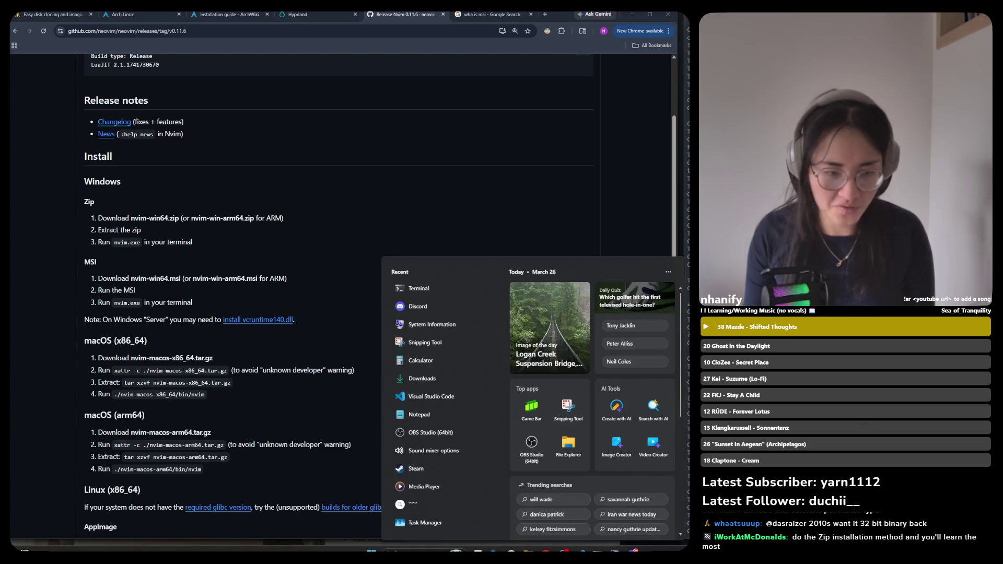
click(353, 278)
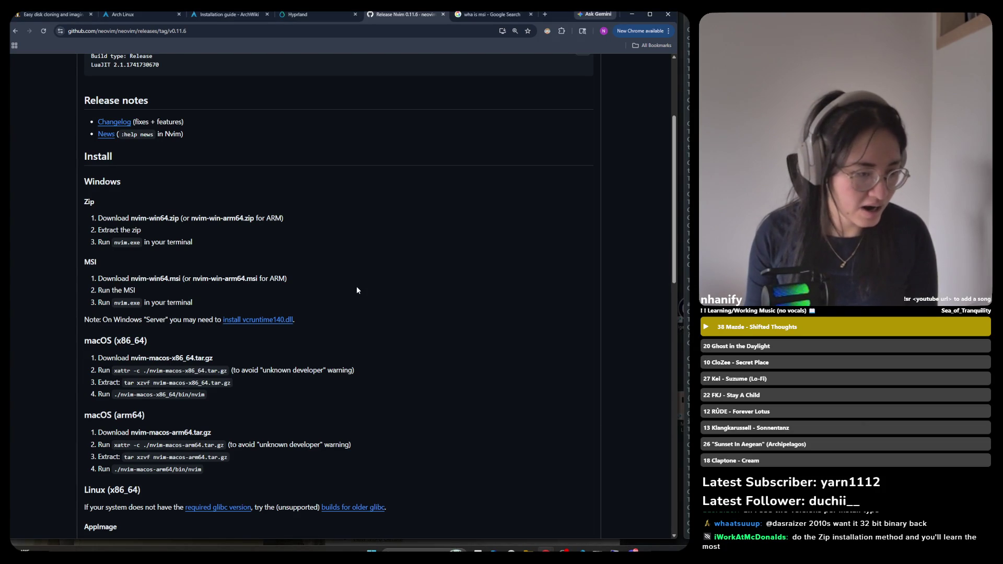
scroll(312, 353, down, 5)
scroll(312, 358, up, 5)
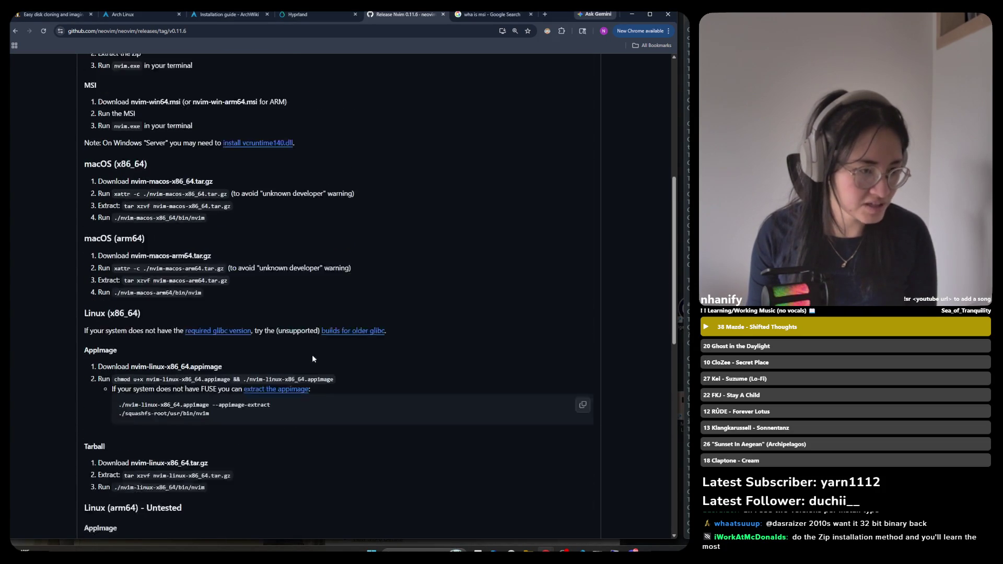
scroll(191, 344, down, 8)
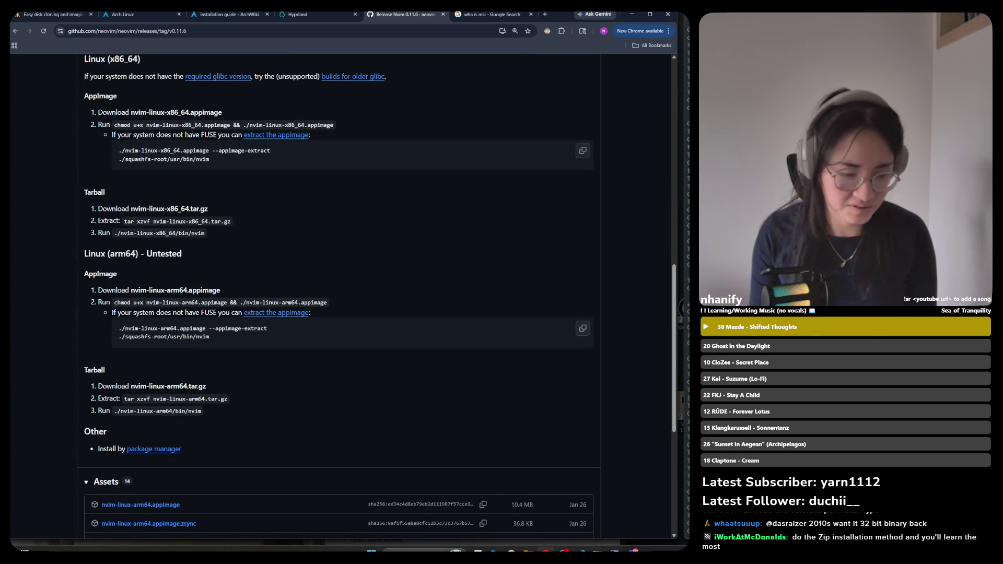
click(418, 550)
text(system)
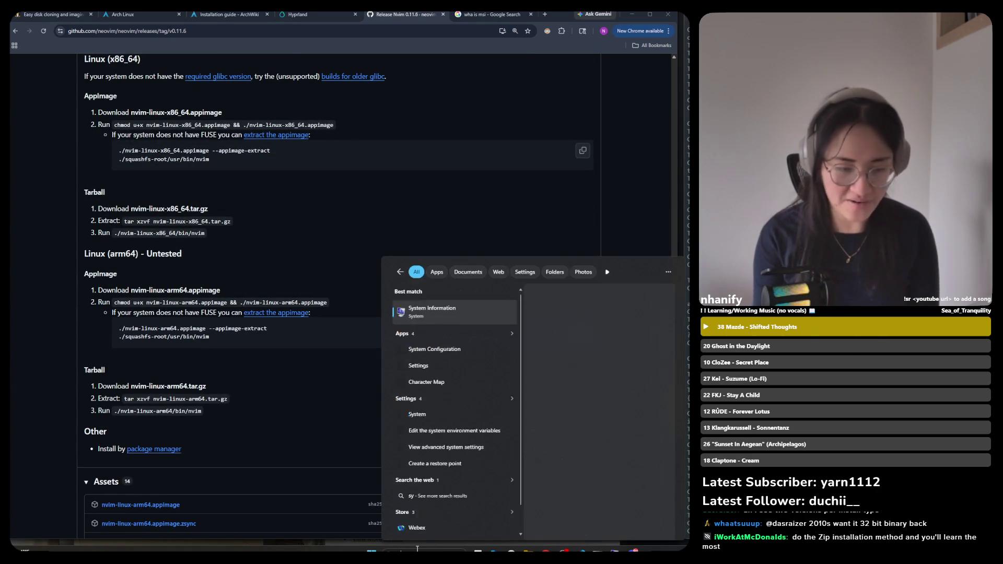
key(Return)
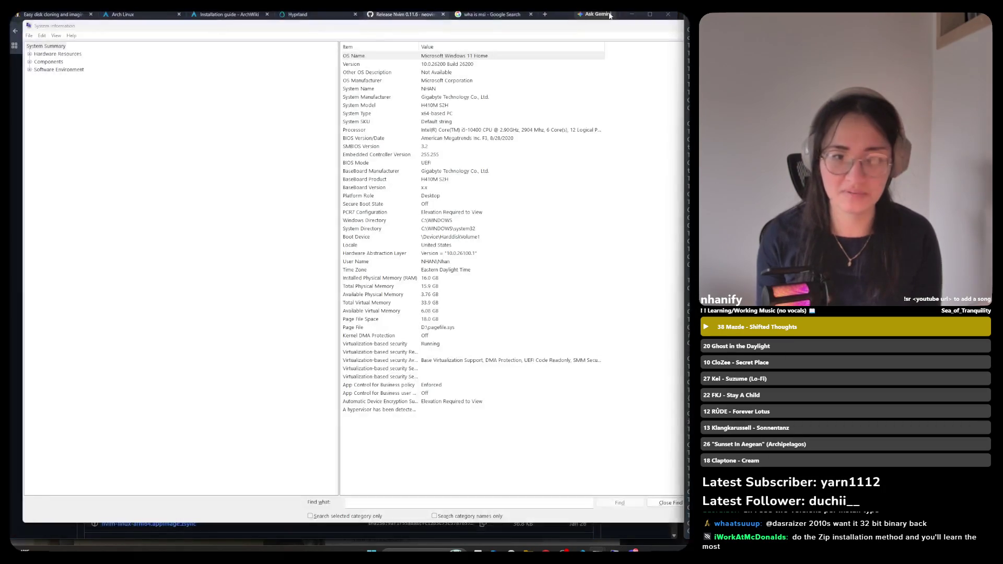
Check System Information's version, manufacturer and x64-based PC system type, then return to Chrome
mouse_move(591, 29)
mouse_down()
mouse_move(360, 69)
mouse_move(336, 67)
mouse_move(336, 11)
mouse_up()
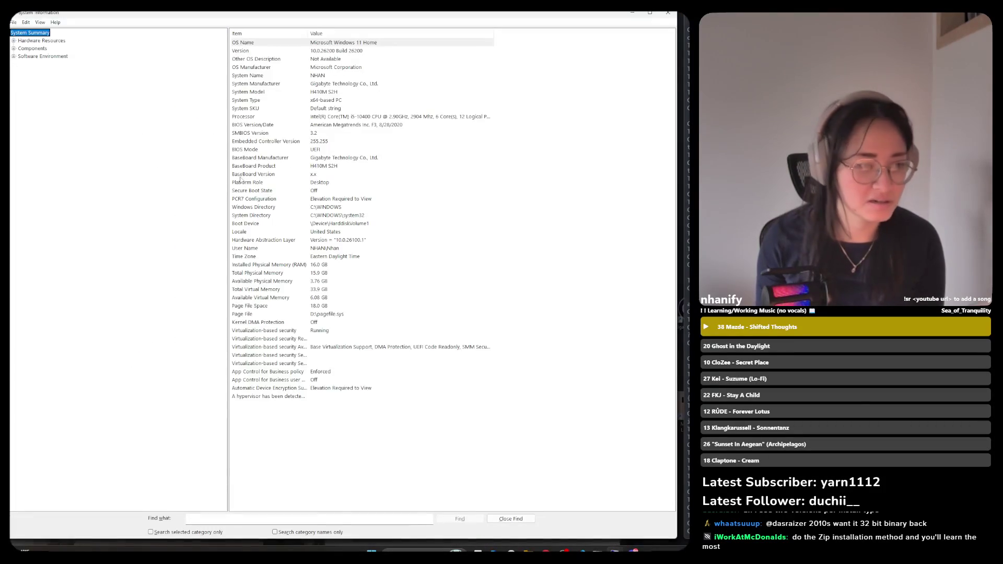
click(252, 50)
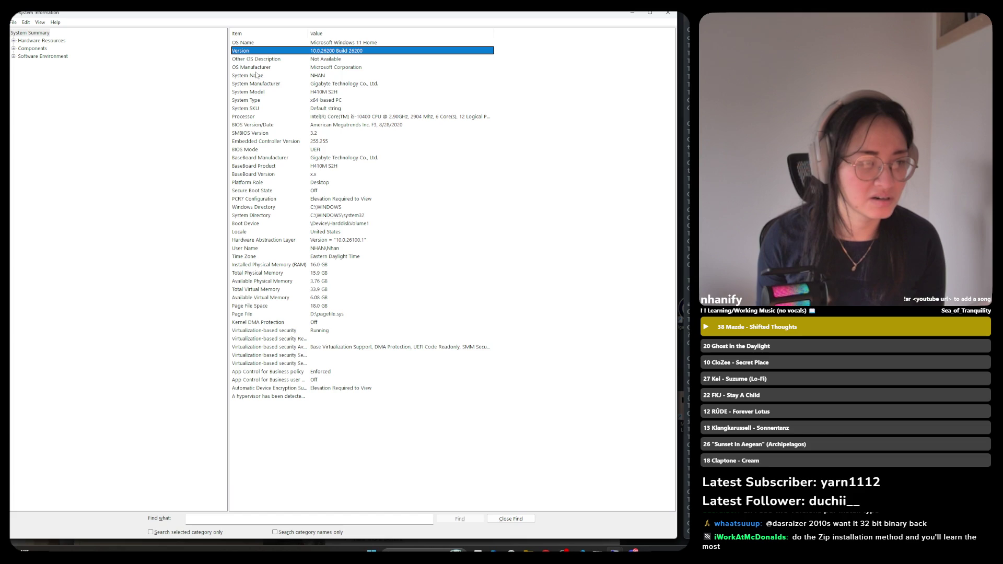
click(253, 69)
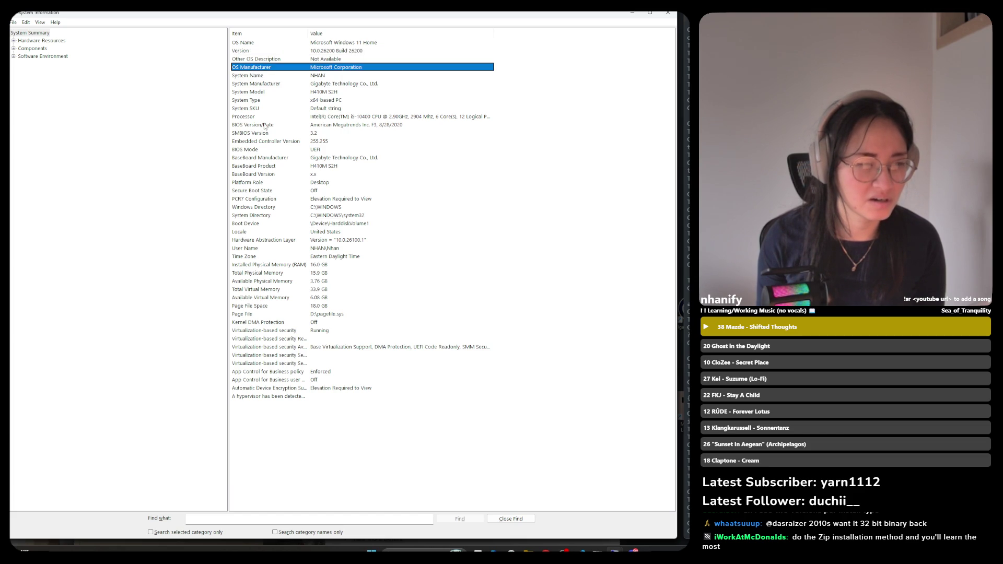
click(259, 100)
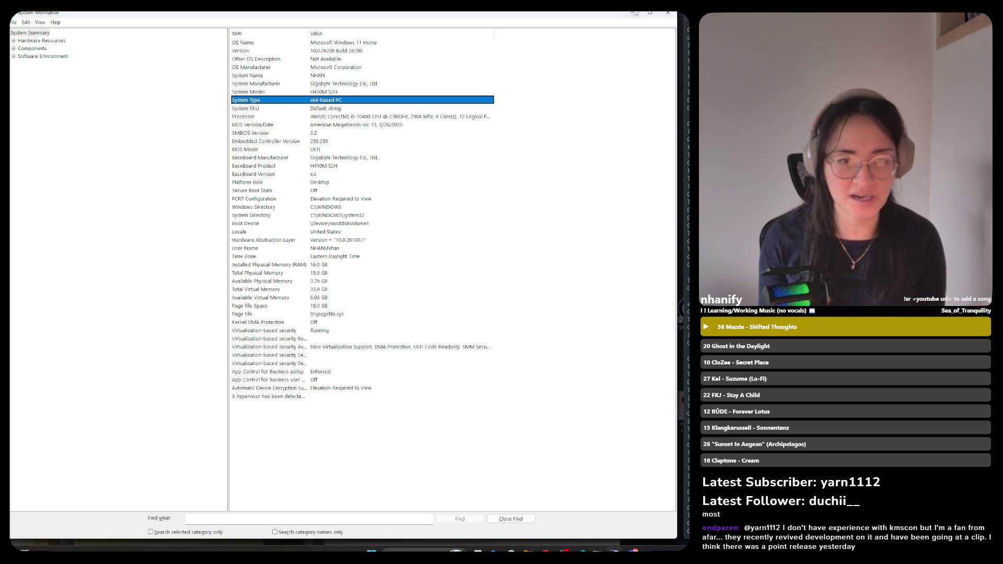
key(alt+Tab)
scroll(227, 193, up, 10)
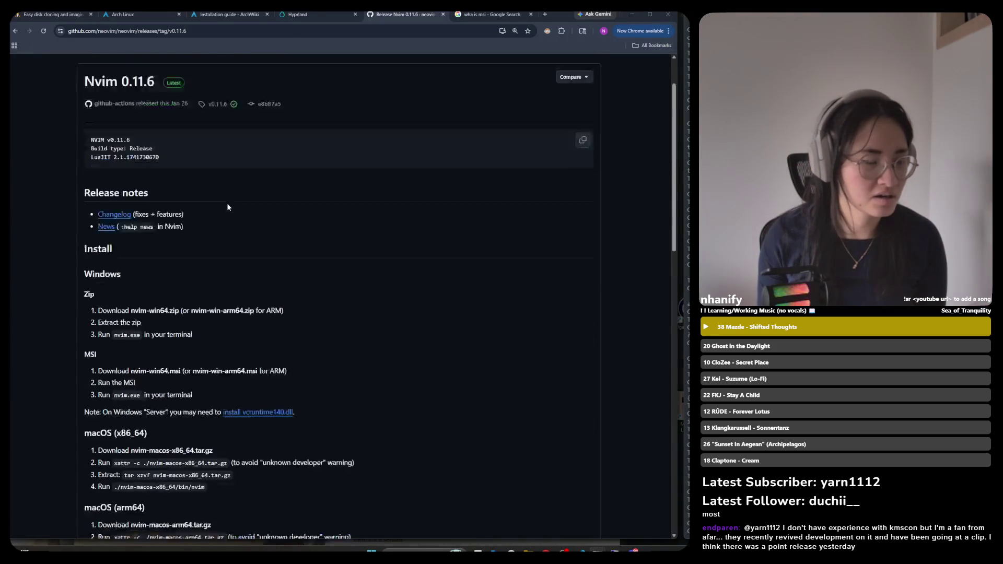
Read the Install section's Windows Server note and scroll down to the 14 release assets
scroll(227, 206, down, 1)
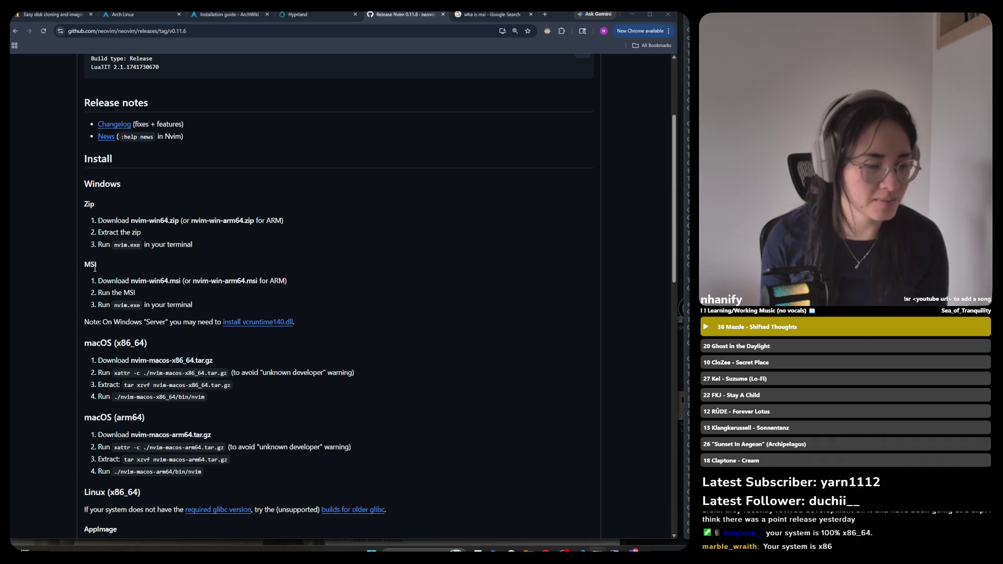
scroll(255, 303, down, 2)
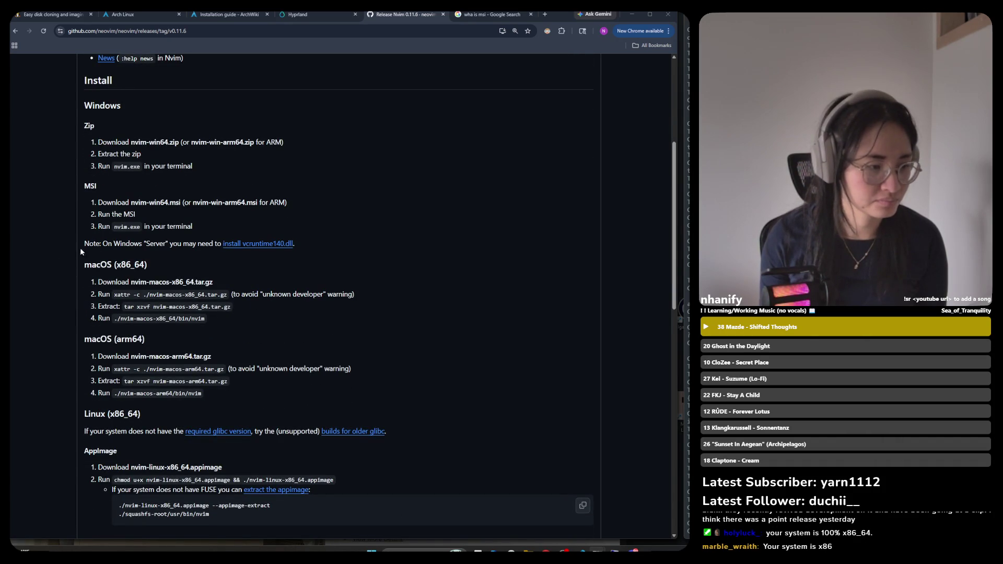
drag(156, 243, 205, 248)
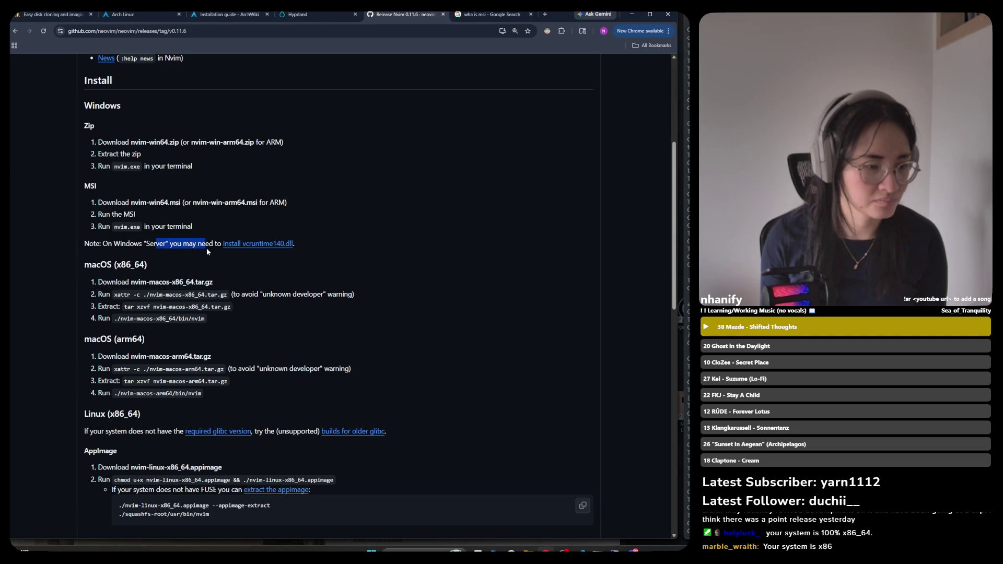
click(199, 250)
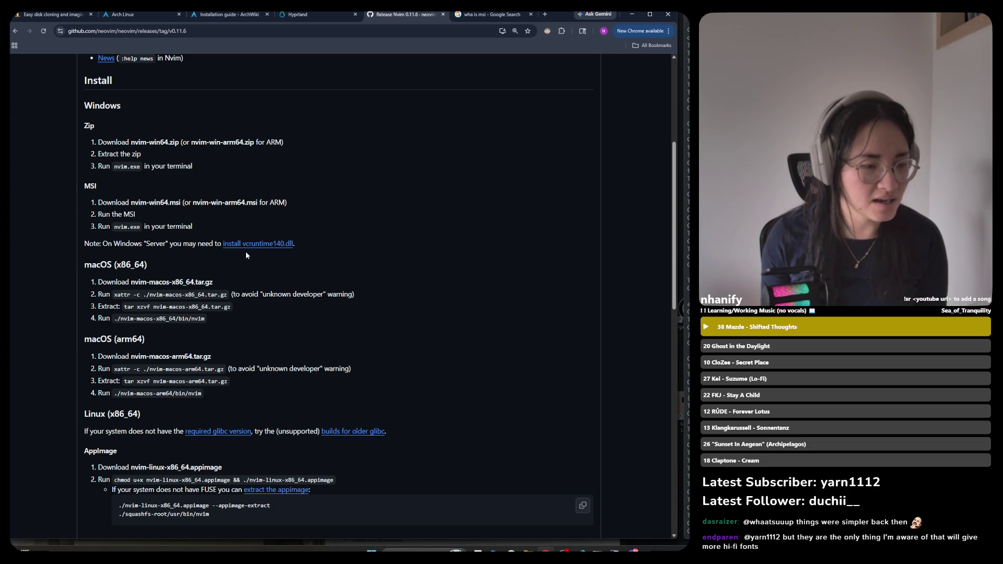
scroll(244, 253, down, 7)
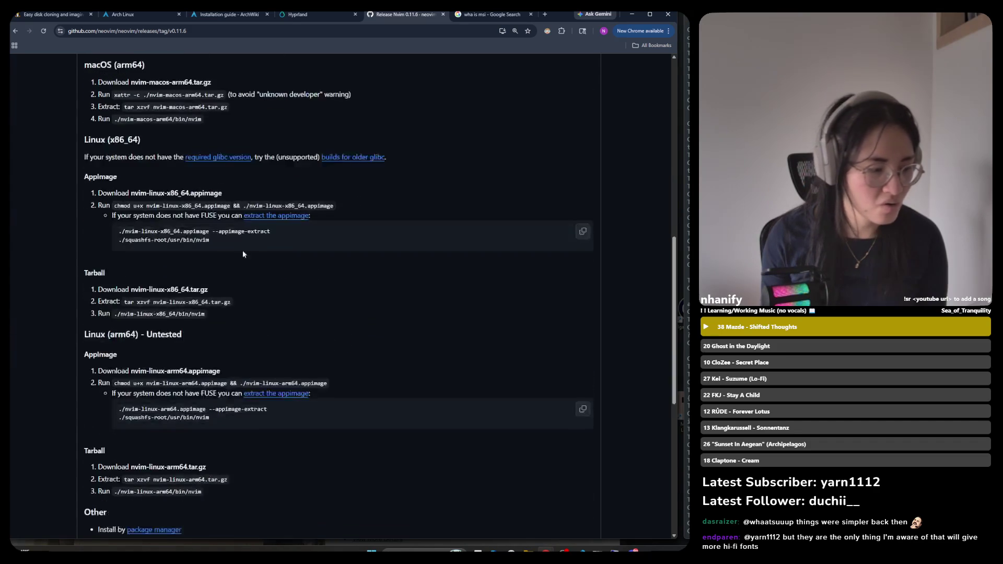
scroll(241, 253, down, 5)
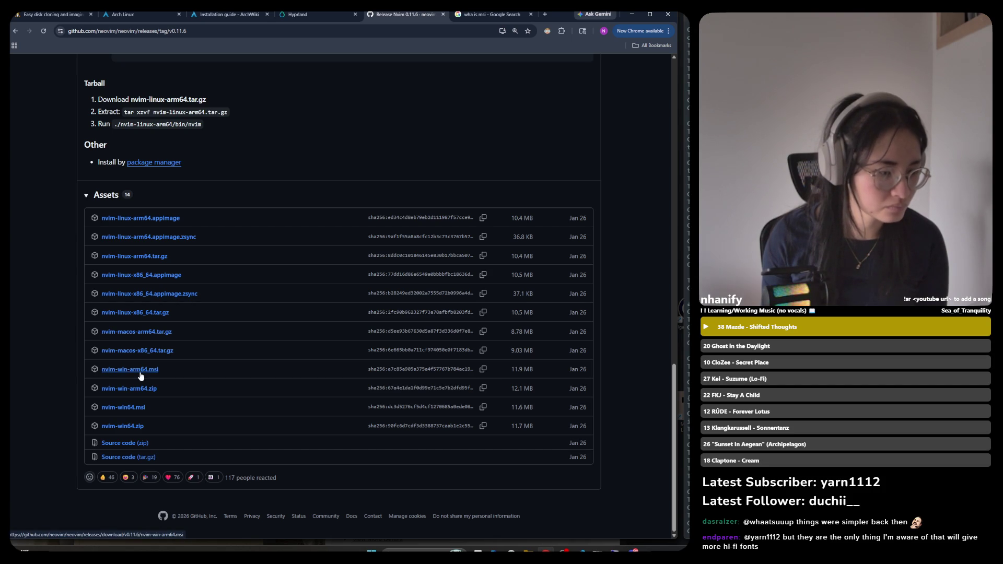
Download nvim-win-arm64.msi, then recheck the x64-based PC system type in System Information
click(140, 372)
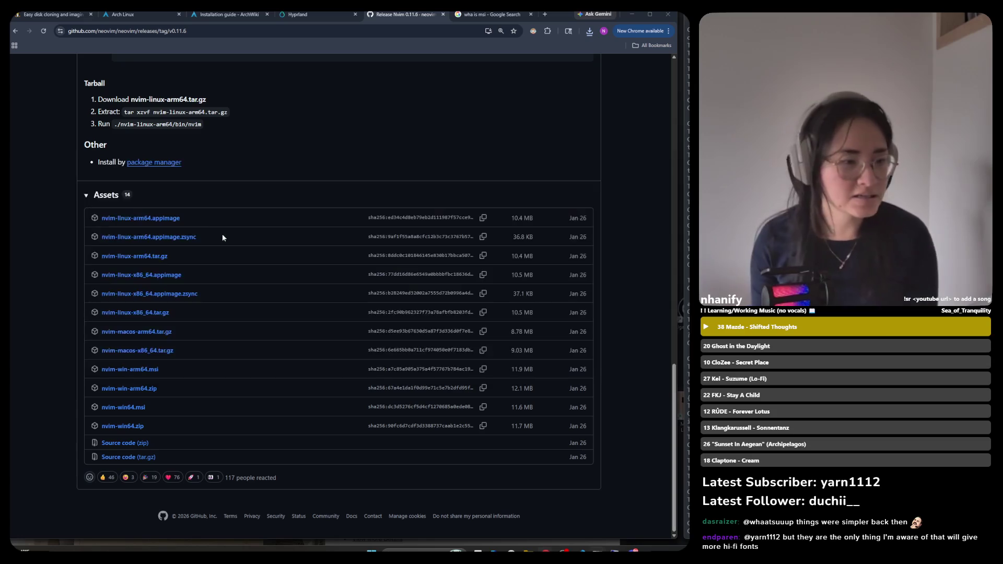
key(alt+Tab)
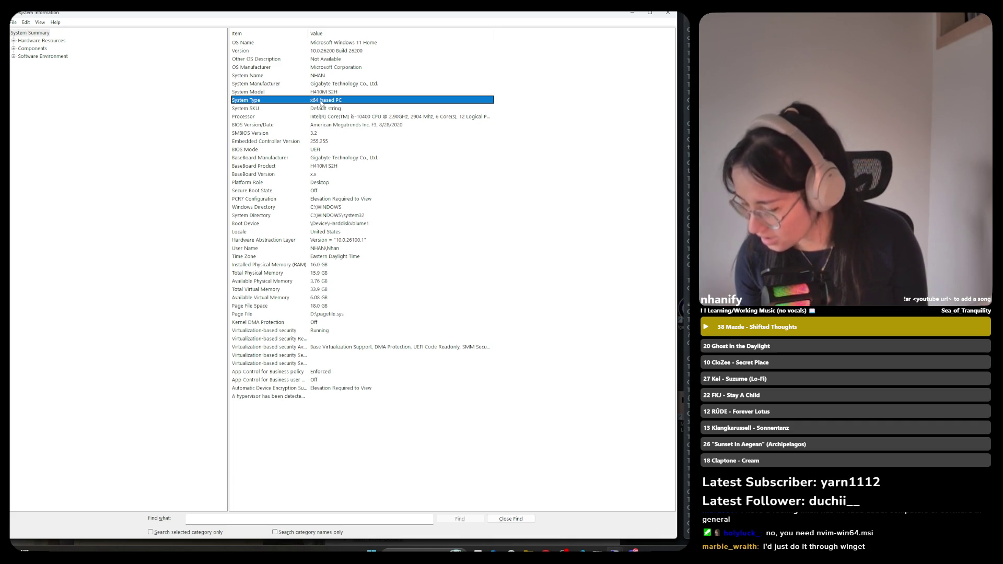
key(alt+Tab)
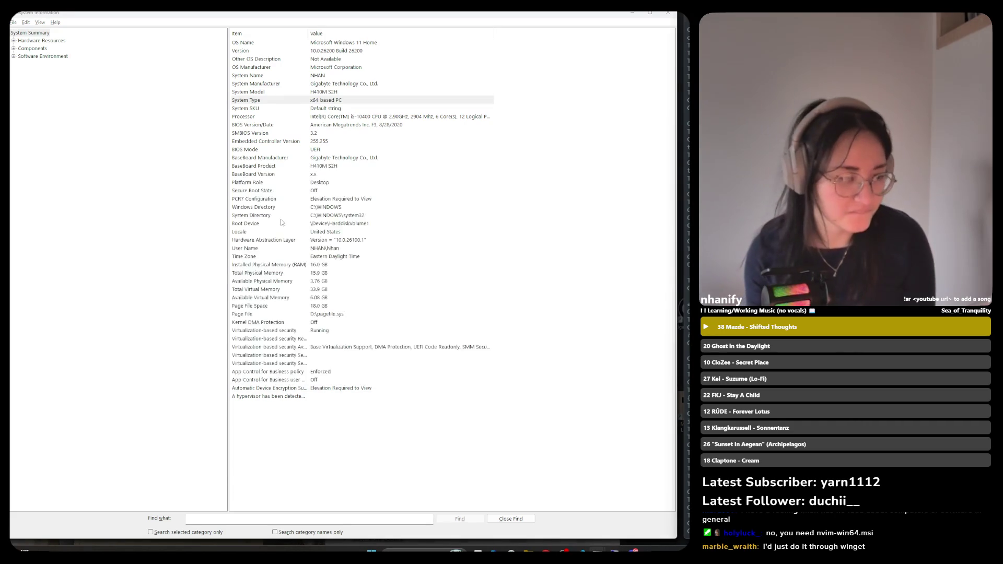
key(alt+Tab)
key(Tab)
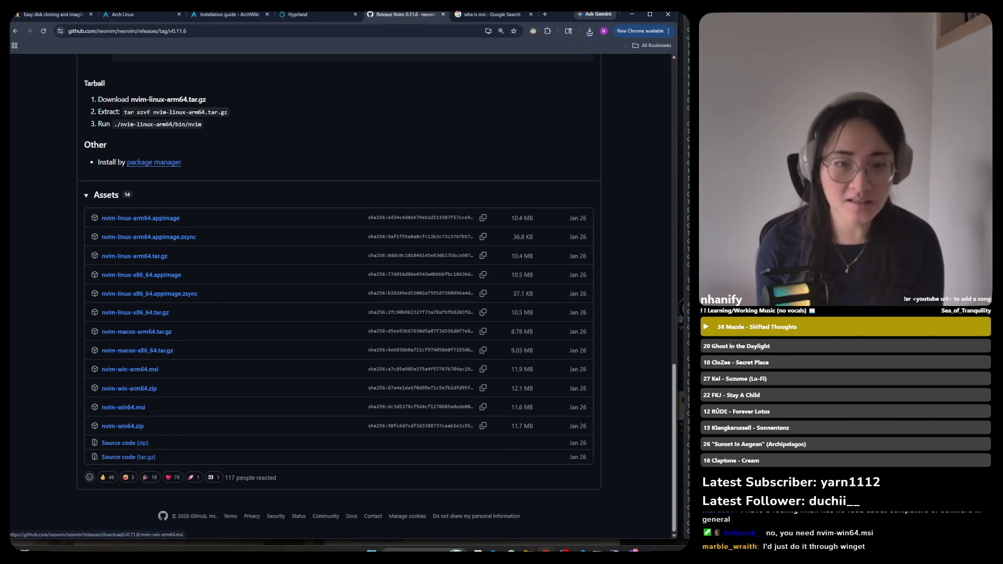
Download nvim-win64.msi and open chrome://downloads listing both MSI installers
click(589, 33)
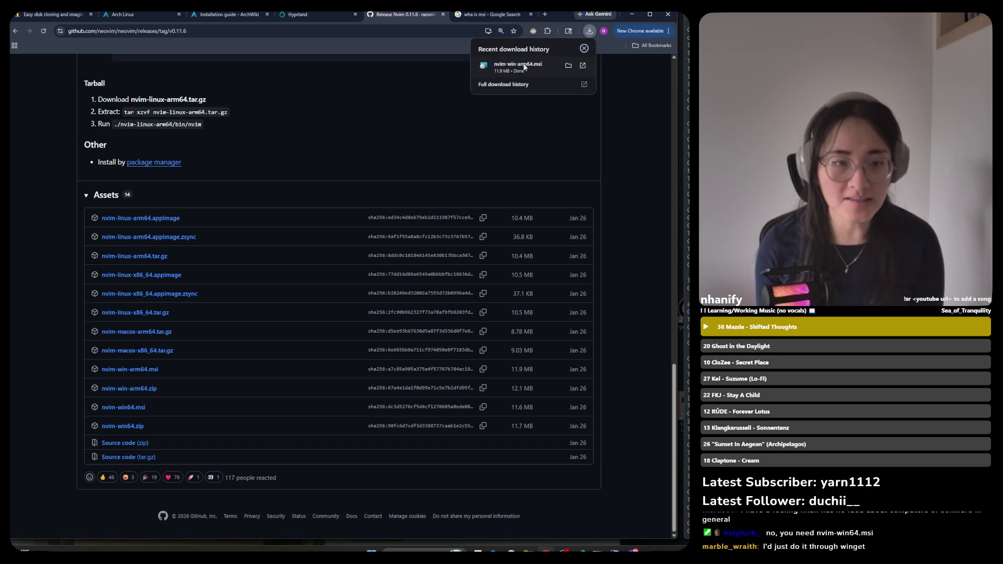
mouse_move(512, 72)
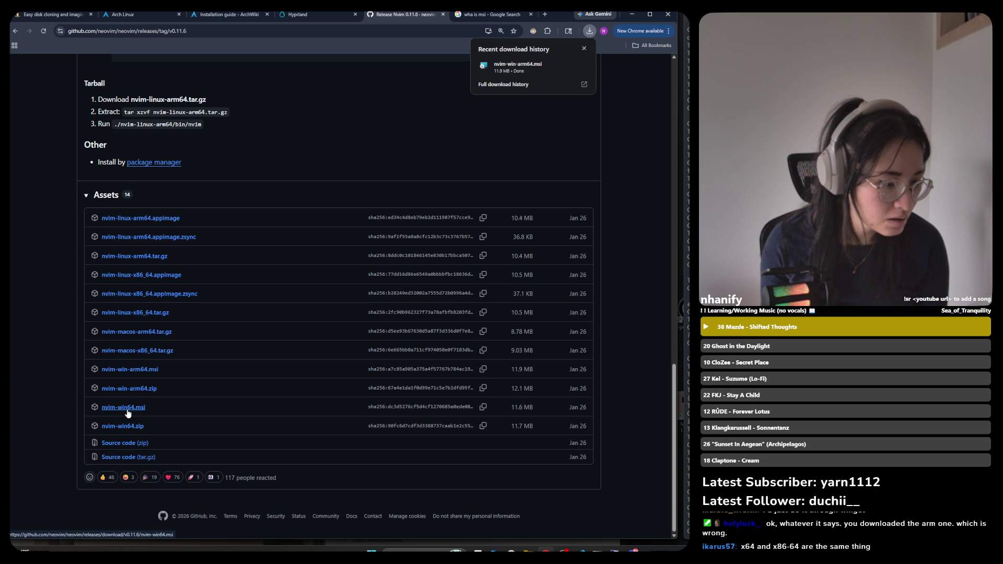
click(127, 414)
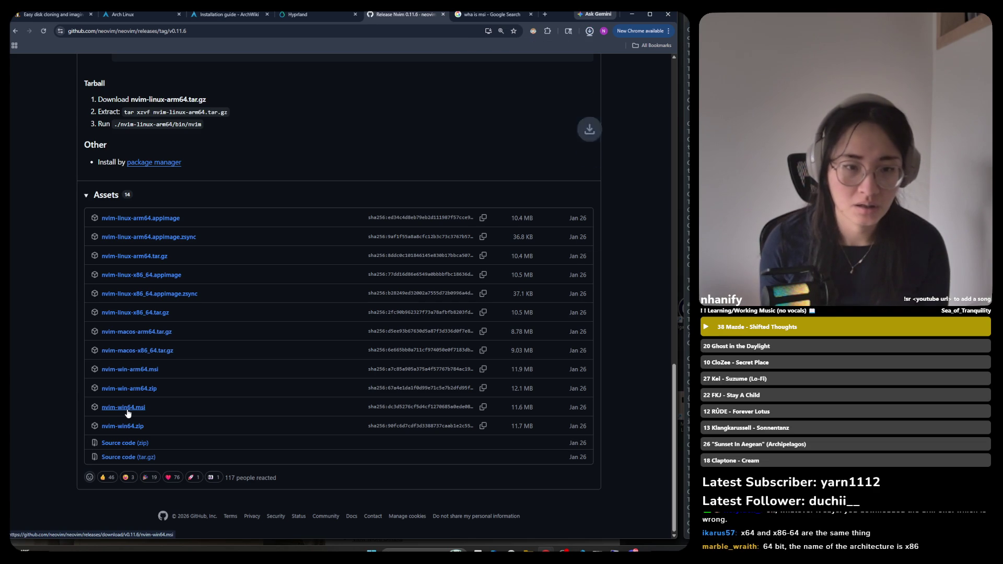
click(589, 32)
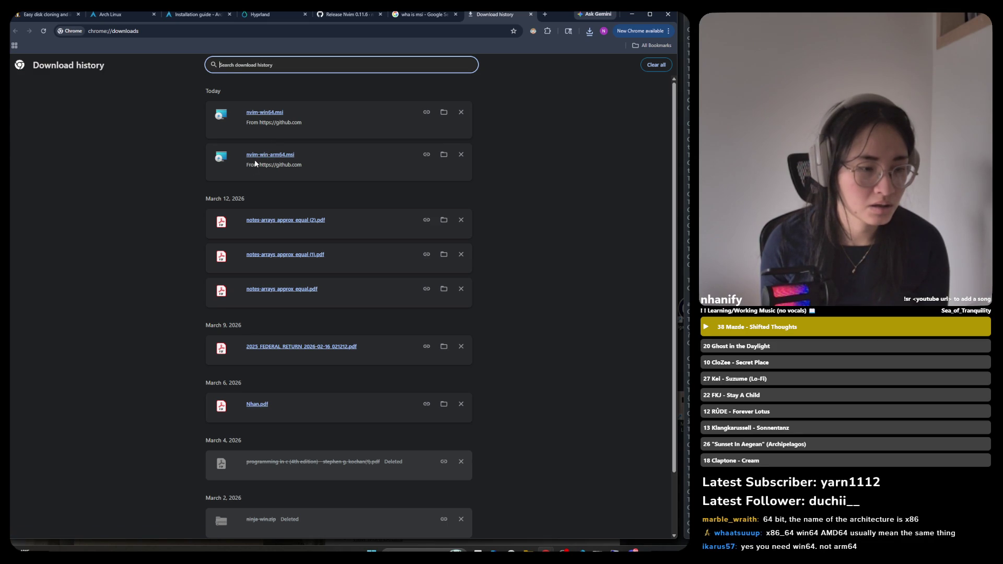
Launch nvim-win64.msi from Download history and choose Run anyway on the SmartScreen warning
click(264, 113)
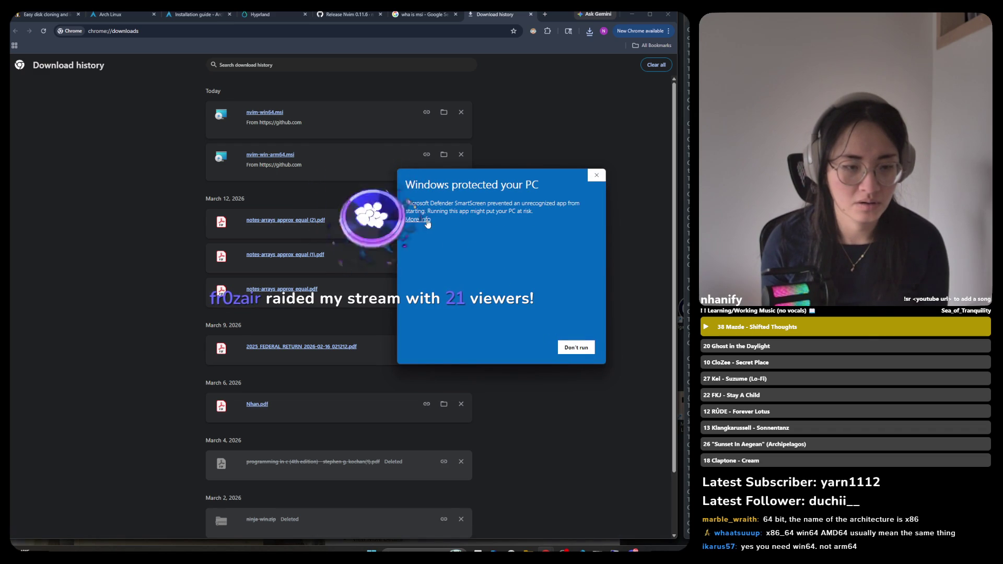
click(425, 220)
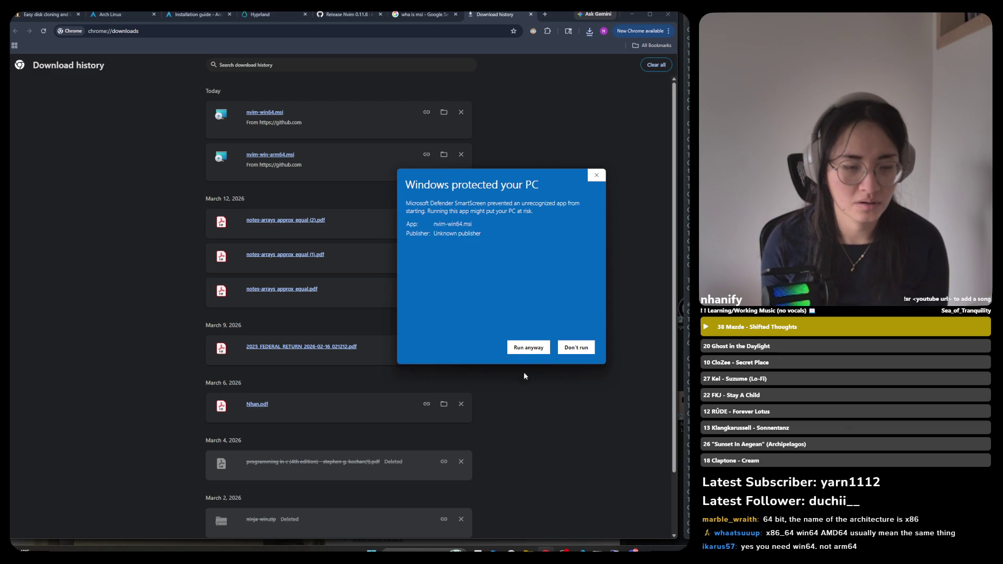
click(517, 347)
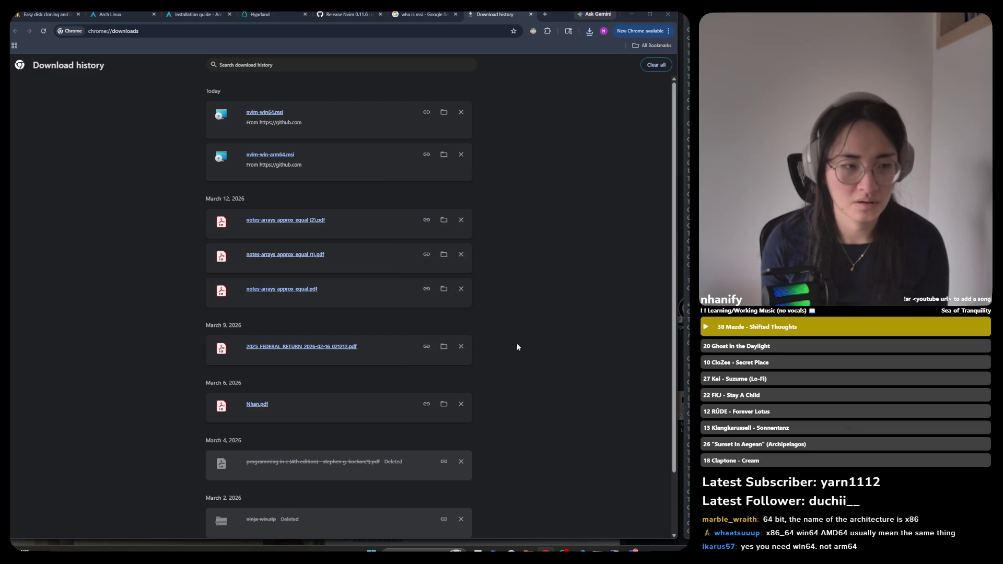
Move the Neovim Setup Wizard window left over Chrome's download list
mouse_move(517, 199)
mouse_down()
mouse_move(336, 223)
mouse_move(326, 208)
mouse_up()
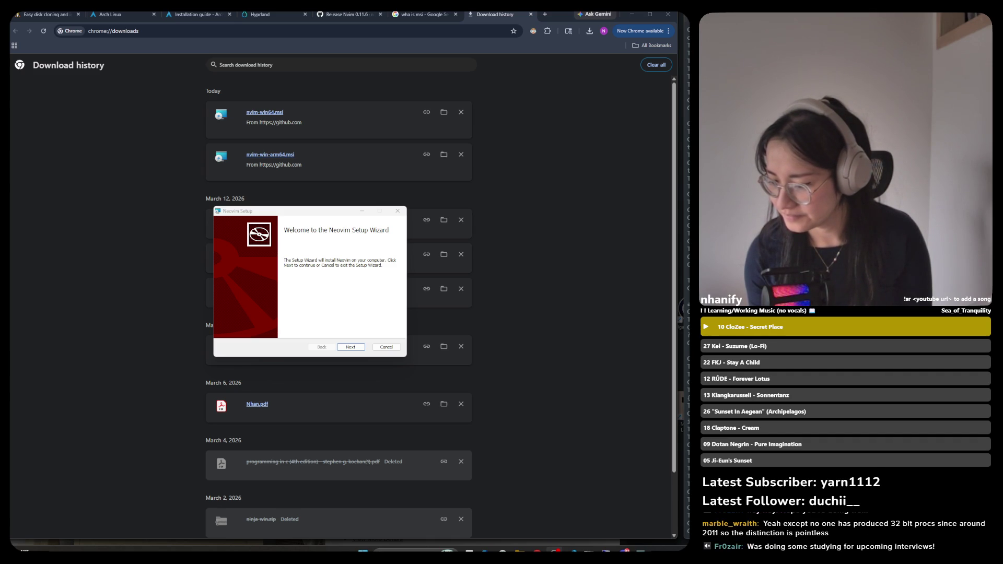
Accept the Neovim license, keep the default install folder, install, and close the finished wizard
click(349, 348)
click(227, 329)
scroll(386, 280, down, 10)
scroll(386, 280, down, 15)
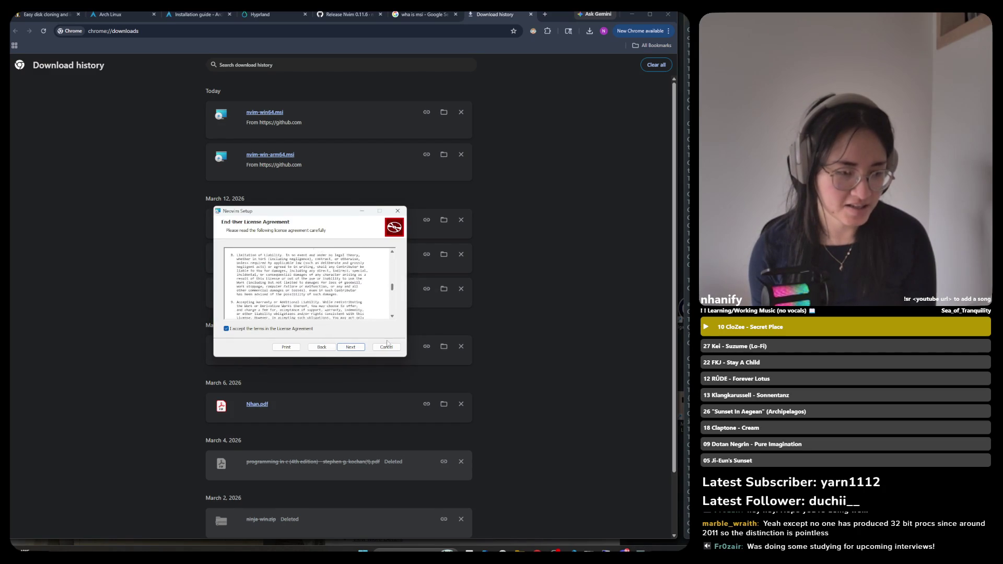
click(351, 348)
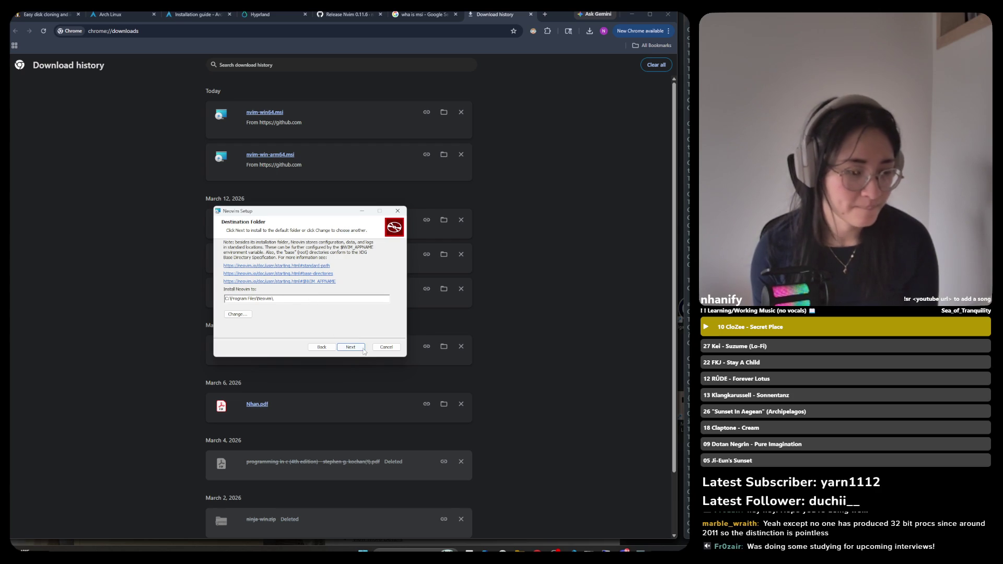
click(358, 349)
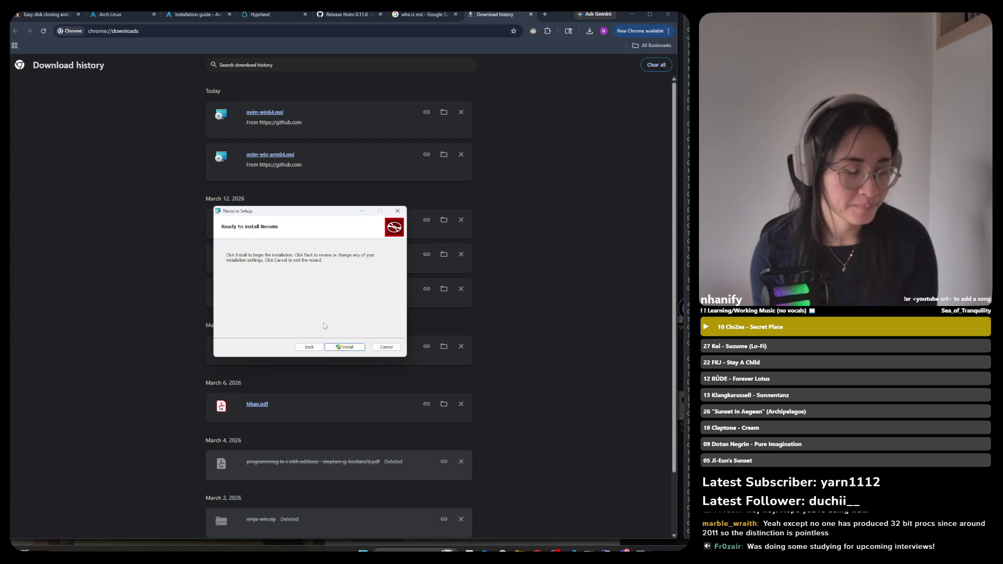
click(349, 348)
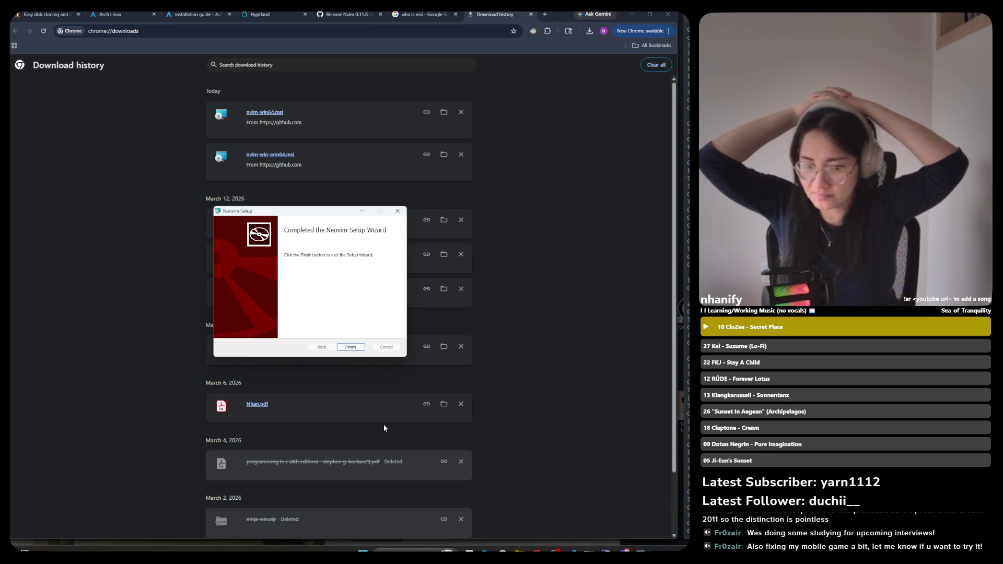
click(350, 348)
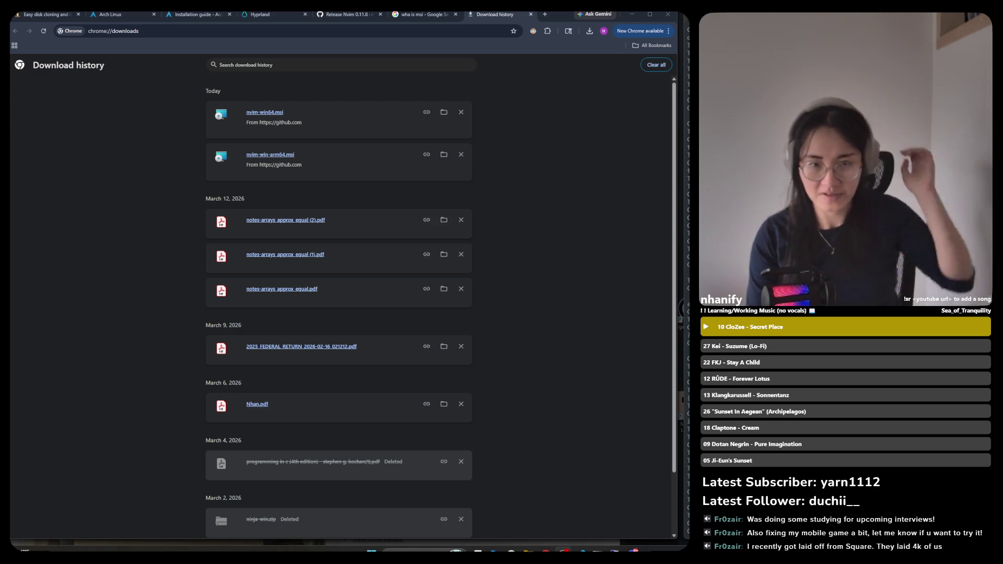
Minimize Chrome and close System Information to check PowerShell, then return to the Nvim 0.11.6 release page
click(631, 16)
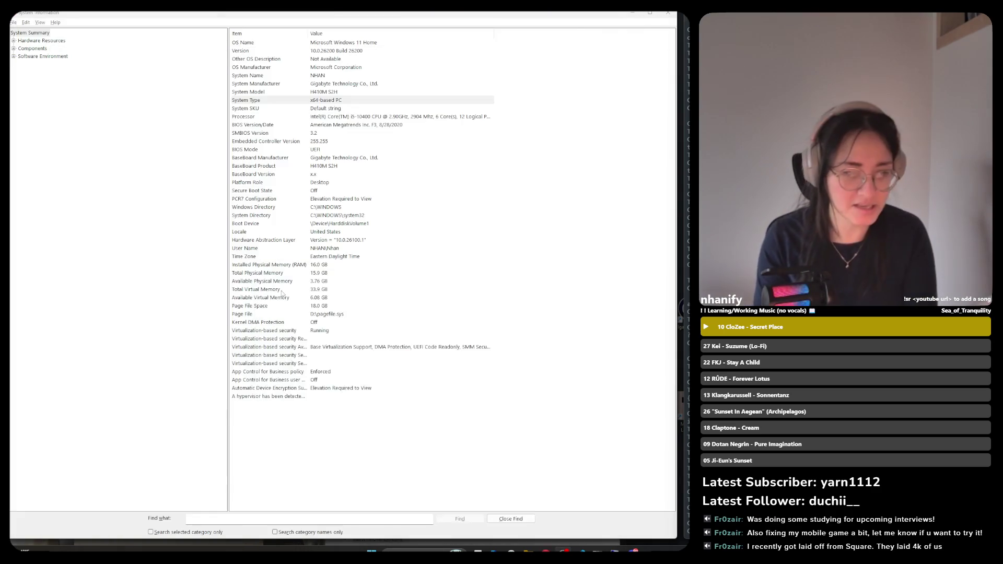
click(668, 14)
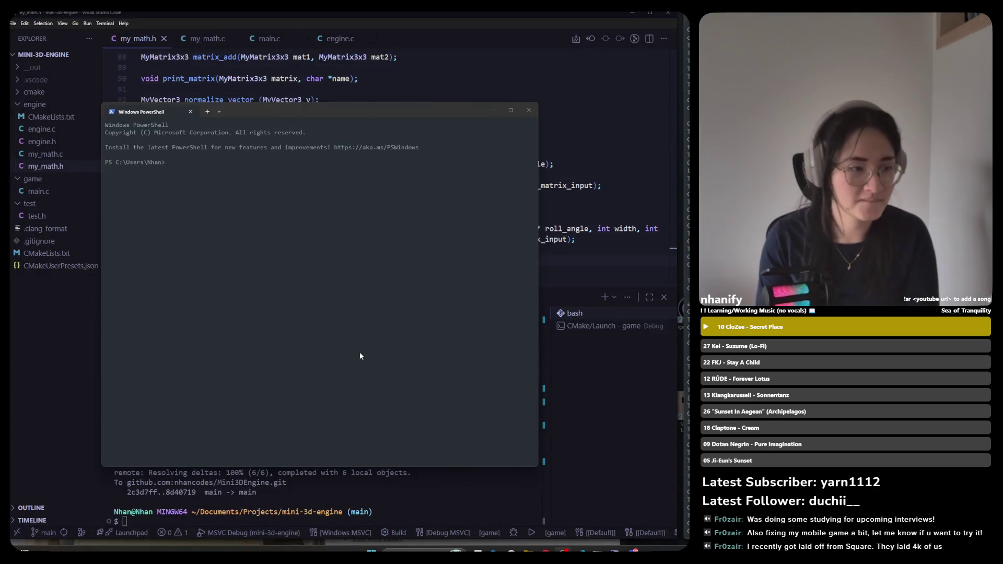
key(alt+Tab)
key(alt+Tab)
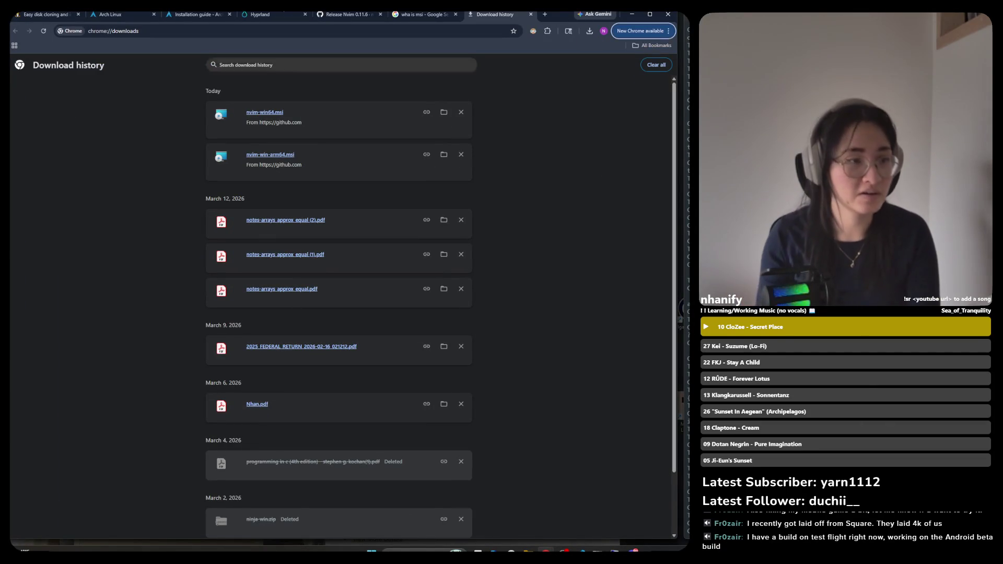
click(366, 16)
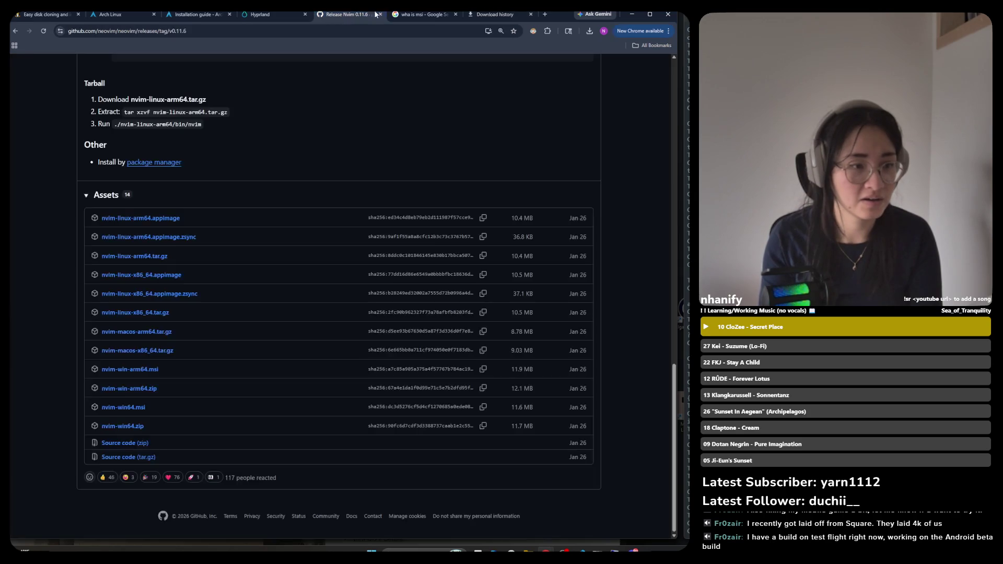
Go back from the release page to the neovim.io/doc/install guide and start reading it
click(420, 15)
click(349, 17)
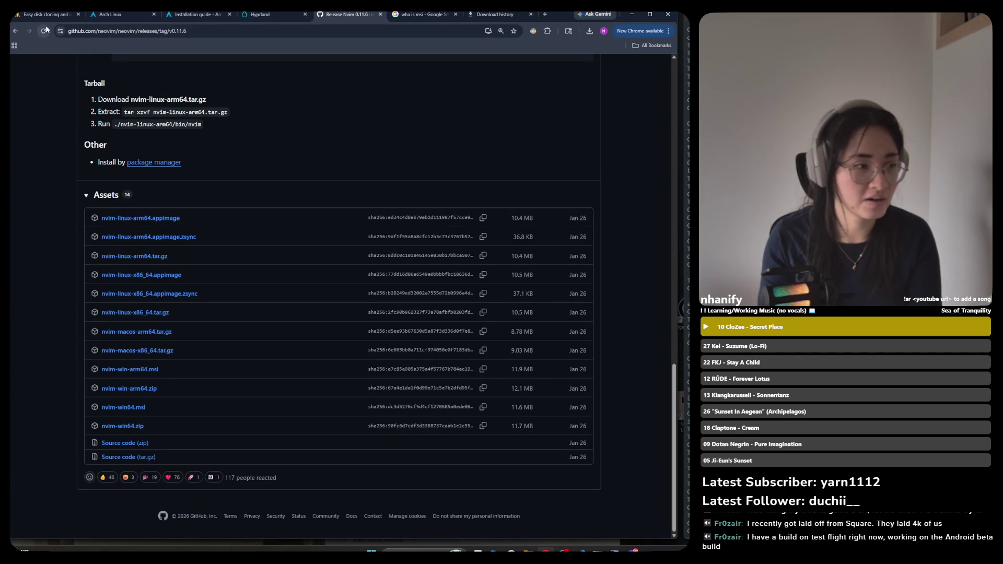
key(alt+Left)
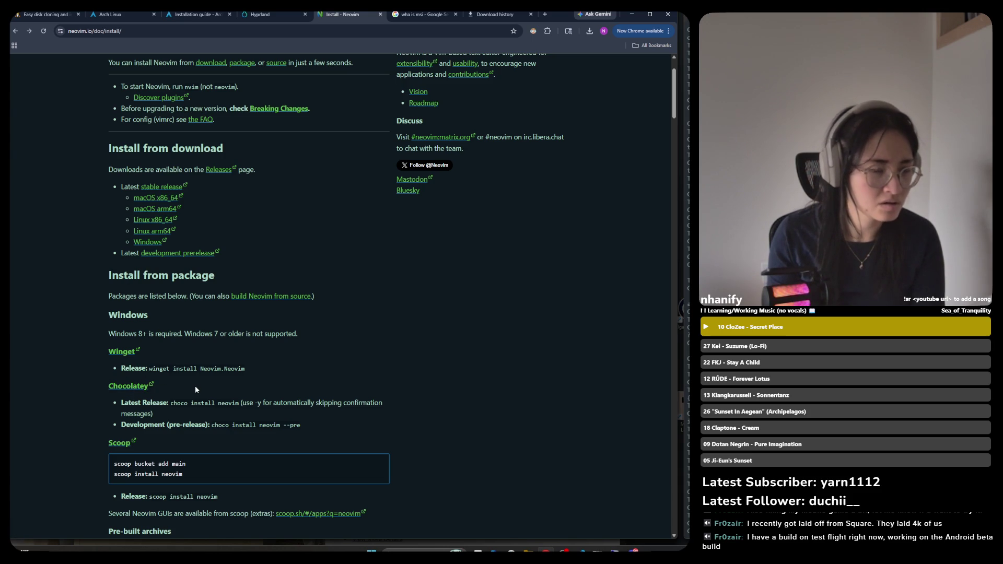
scroll(196, 386, down, 1)
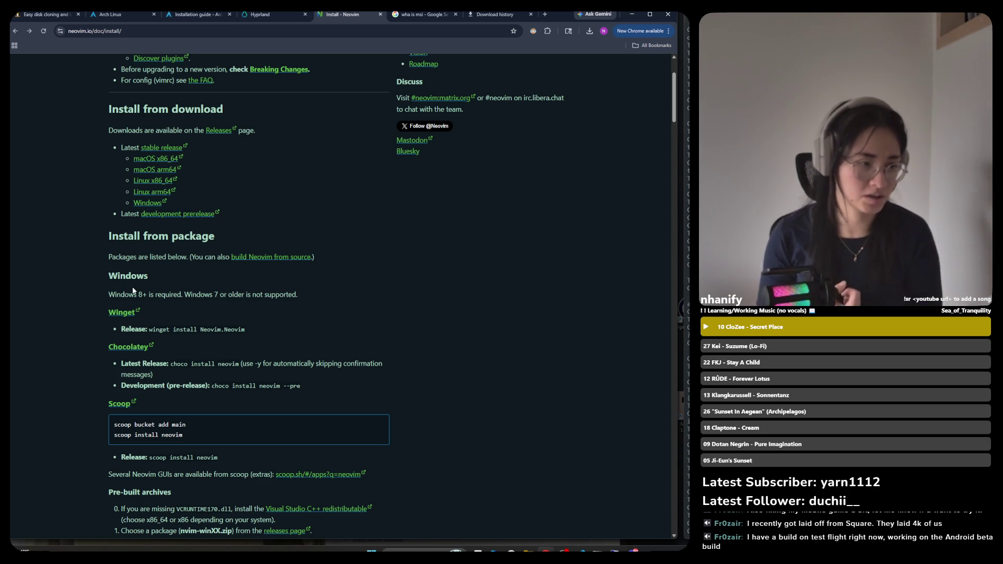
scroll(159, 358, down, 3)
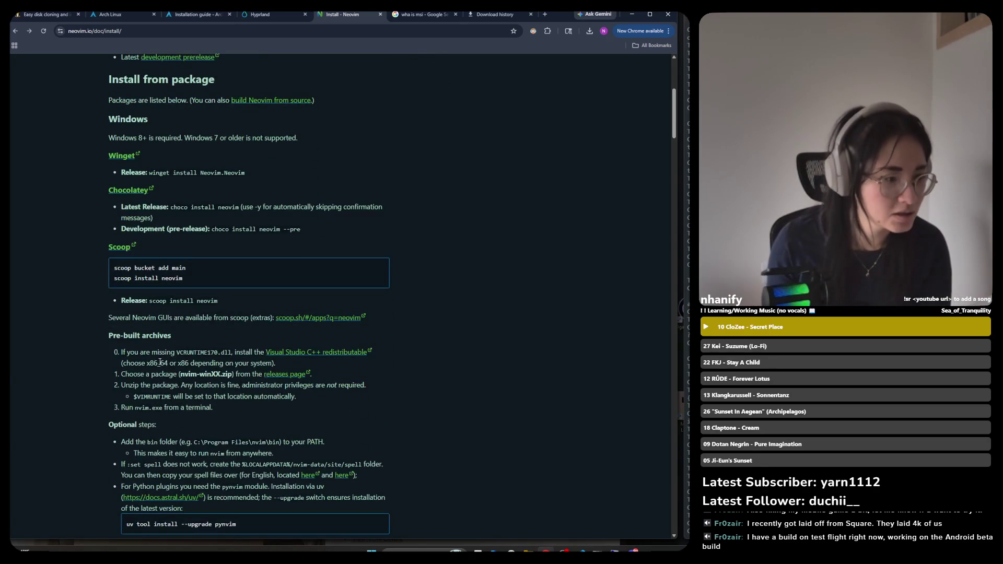
scroll(158, 358, down, 2)
Scroll through the install guide's platform sections, then bring up the TestFlight Block Rush invite page
scroll(159, 360, up, 4)
scroll(159, 360, up, 3)
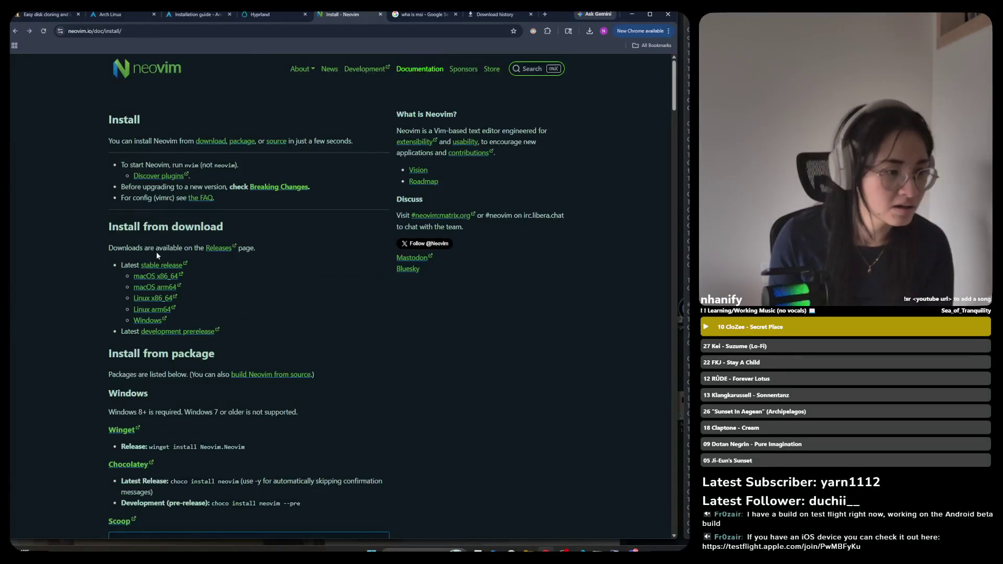
scroll(99, 329, down, 8)
scroll(105, 327, down, 4)
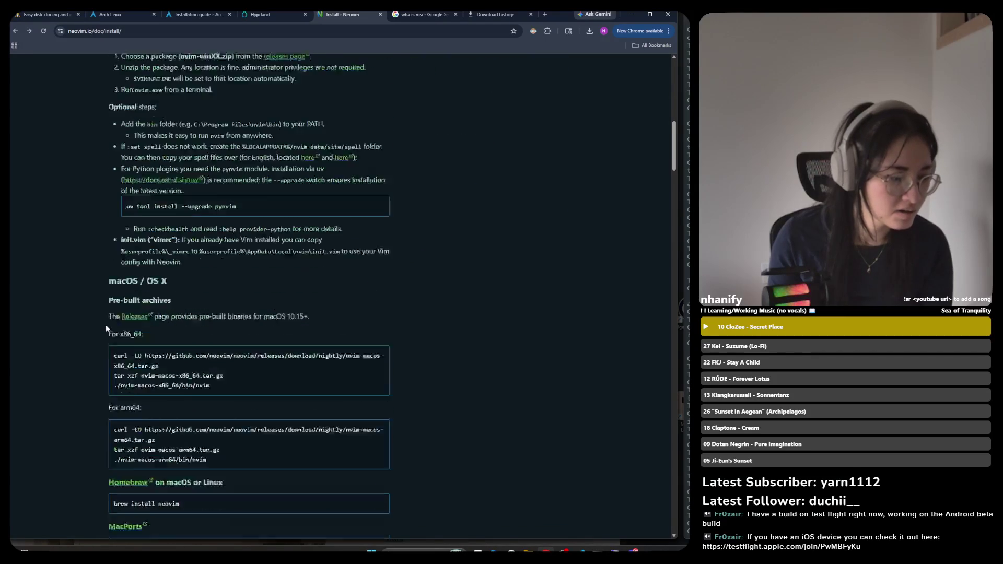
scroll(106, 325, down, 20)
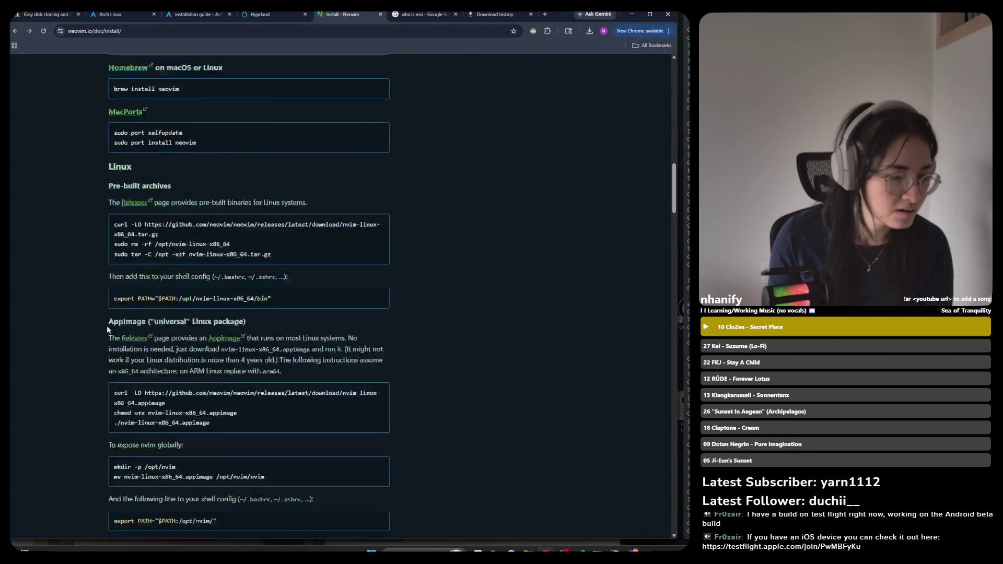
scroll(108, 328, down, 6)
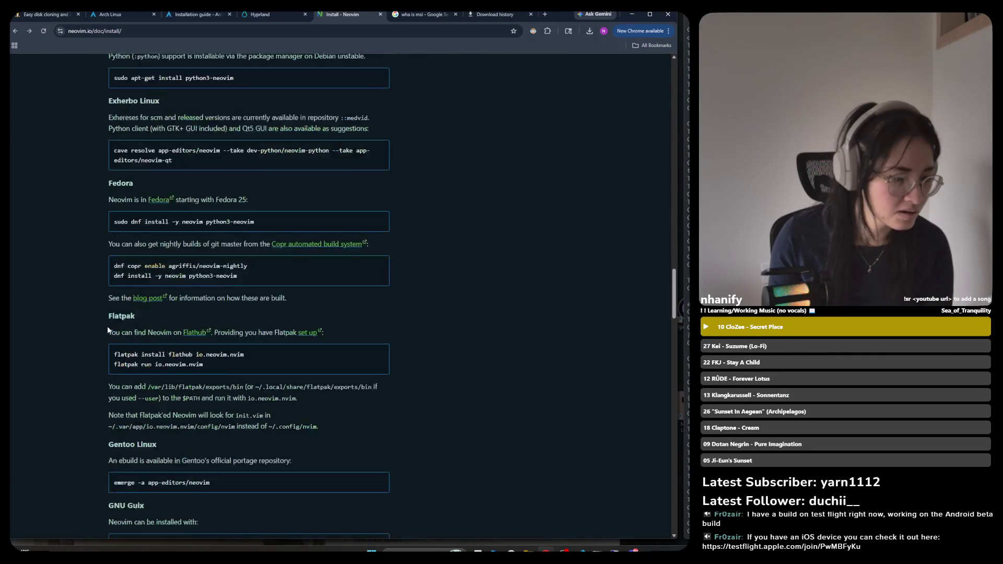
scroll(108, 329, up, 5)
scroll(107, 329, up, 9)
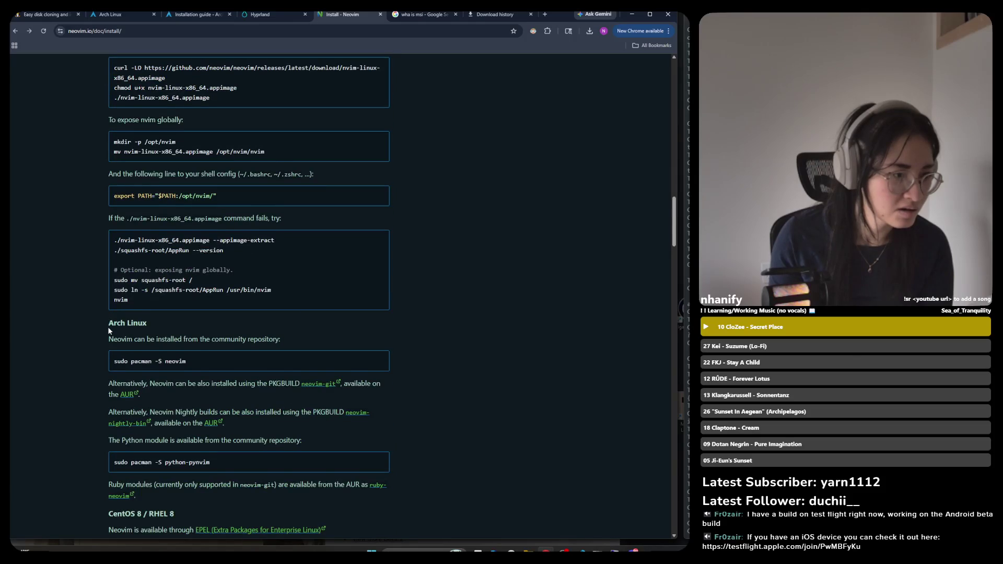
scroll(109, 330, up, 5)
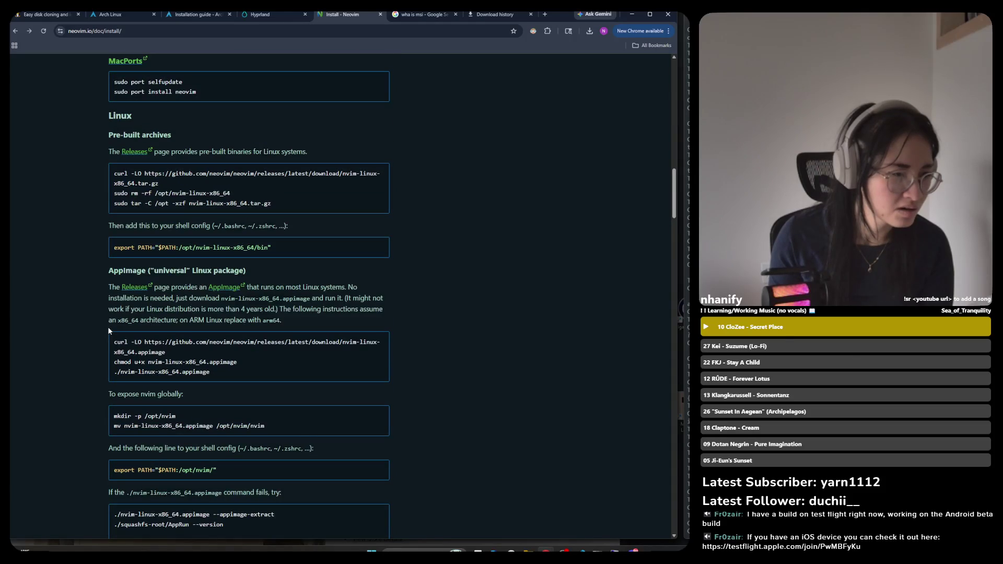
scroll(109, 330, down, 4)
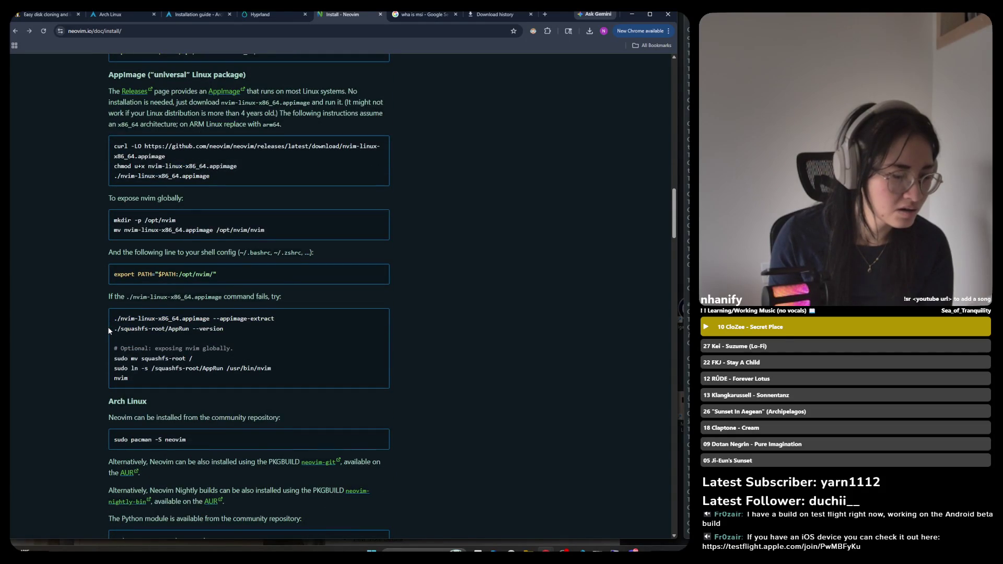
scroll(107, 328, up, 9)
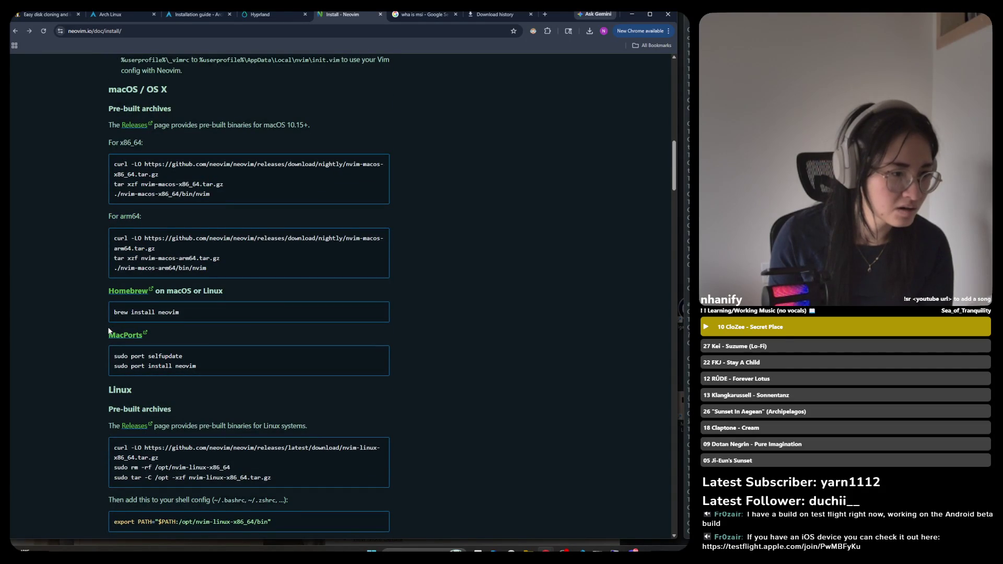
scroll(108, 330, down, 10)
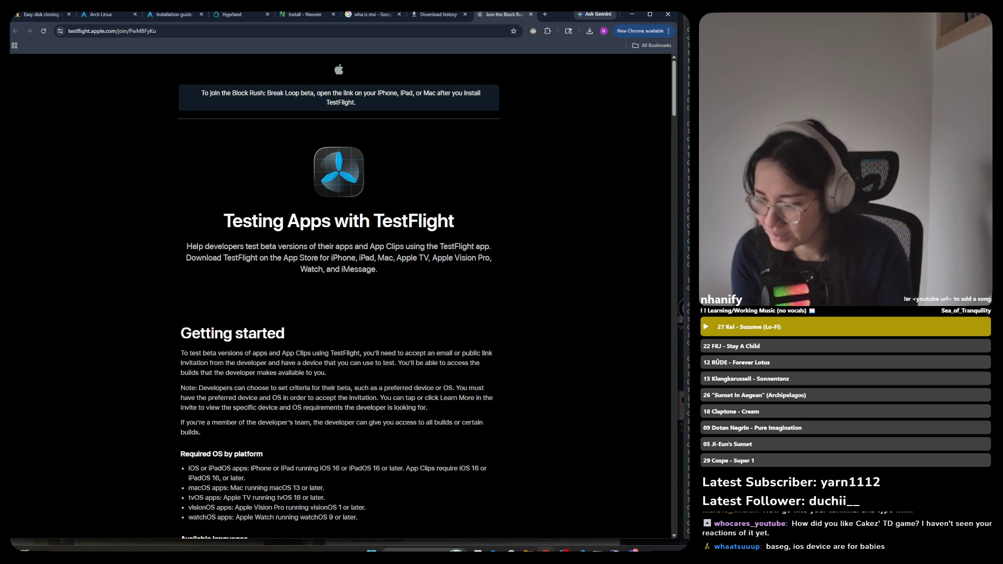
key(alt+Tab)
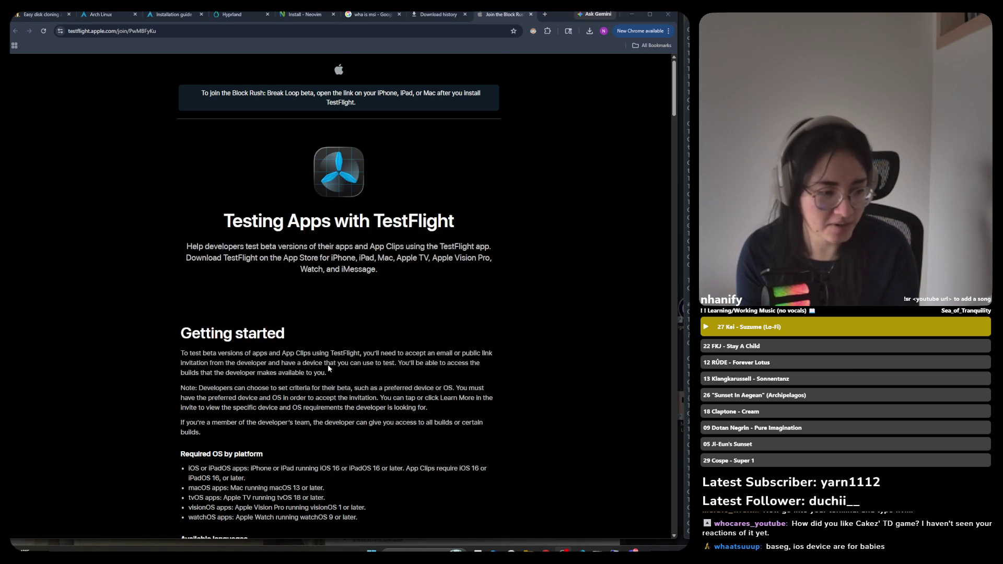
Scroll through the Block Rush: Break Loop TestFlight page's Getting started requirements
scroll(328, 364, down, 2)
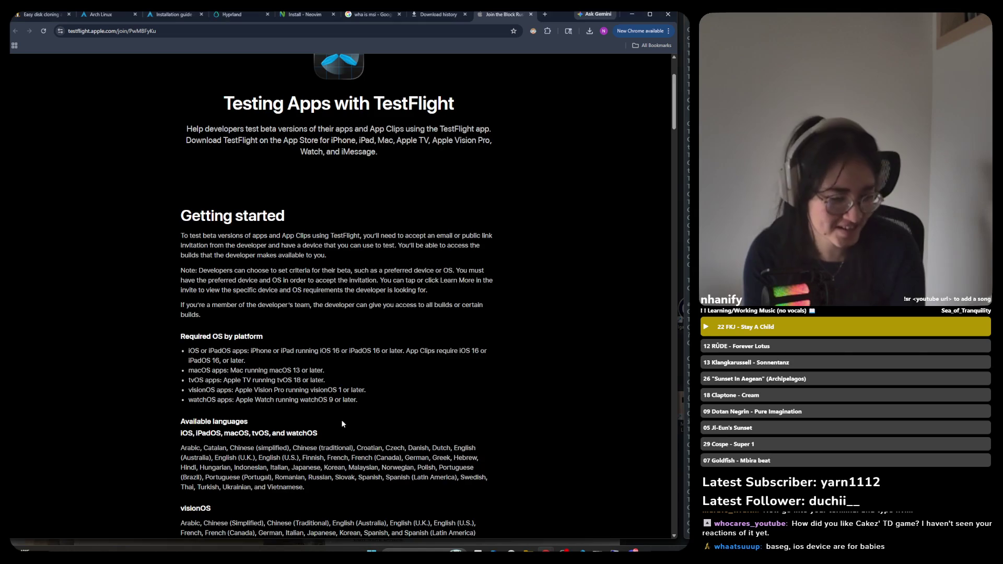
scroll(343, 426, down, 2)
drag(313, 445, 321, 443)
scroll(318, 442, down, 5)
scroll(316, 437, up, 5)
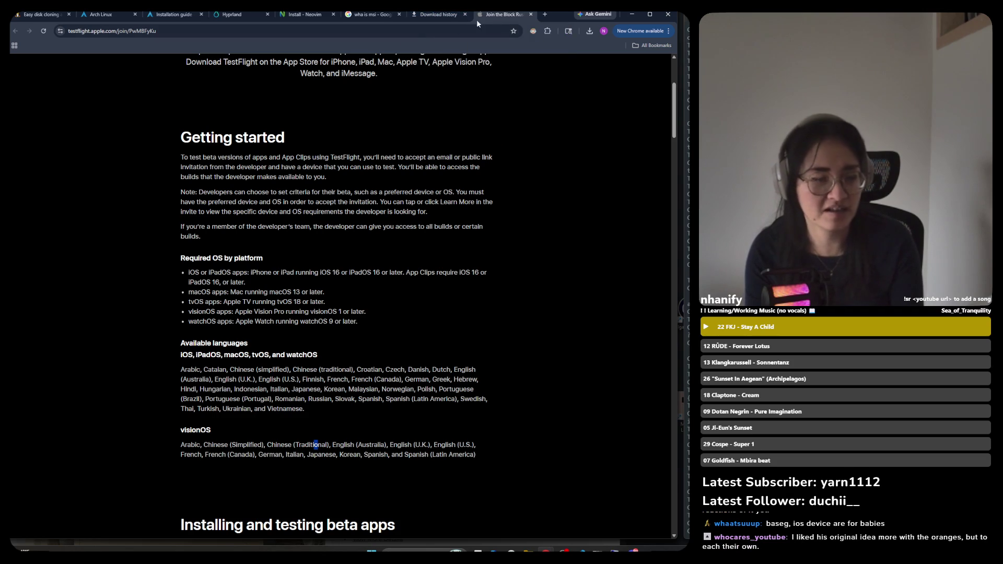
scroll(313, 152, up, 1)
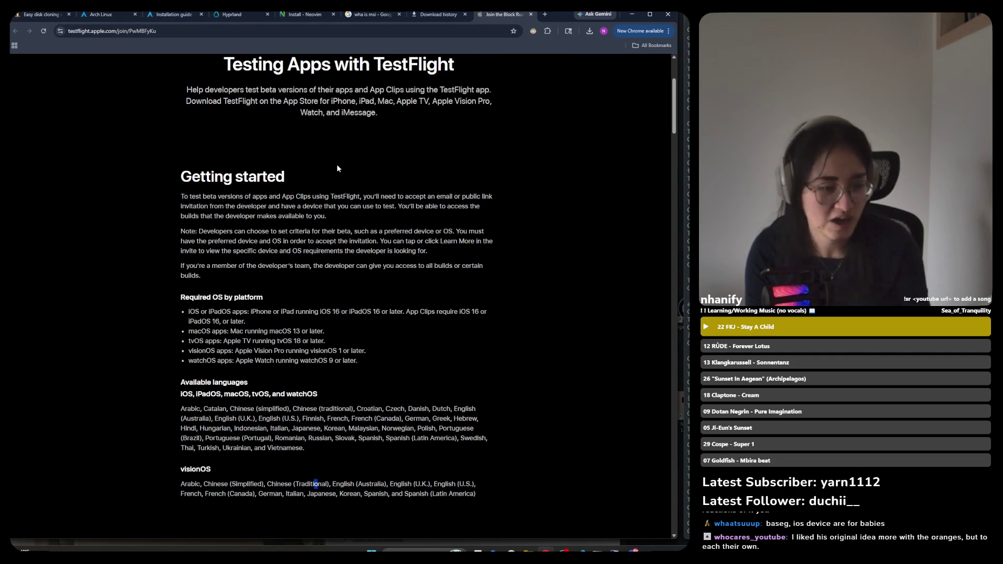
Highlight the minimum iOS 16 version, then close the TestFlight beta tab
double_click(218, 321)
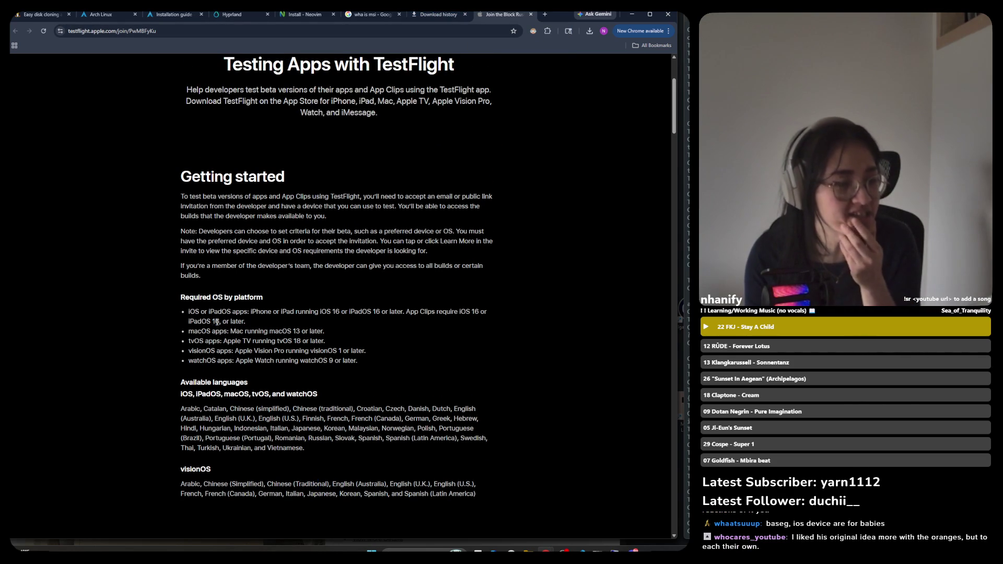
click(317, 311)
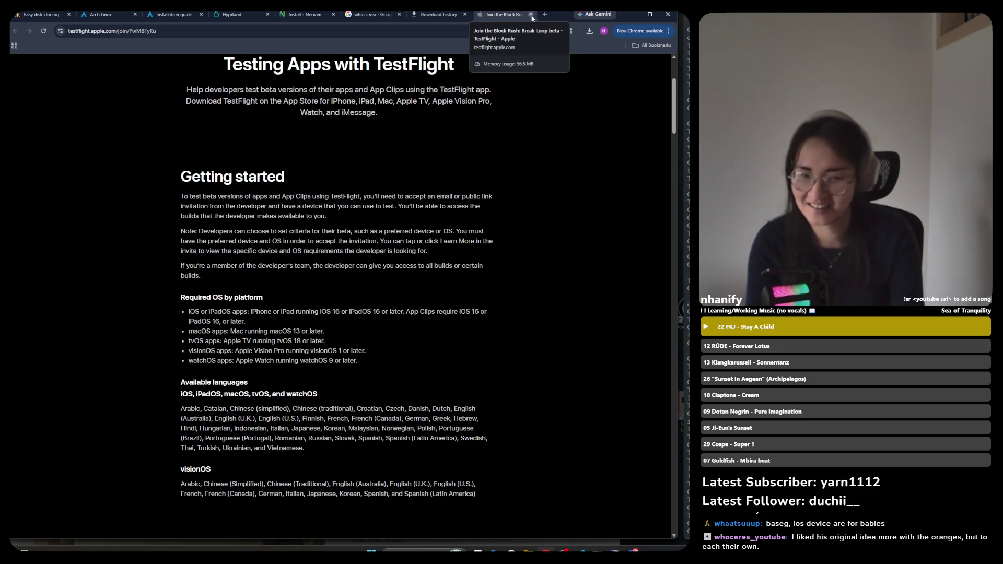
click(531, 14)
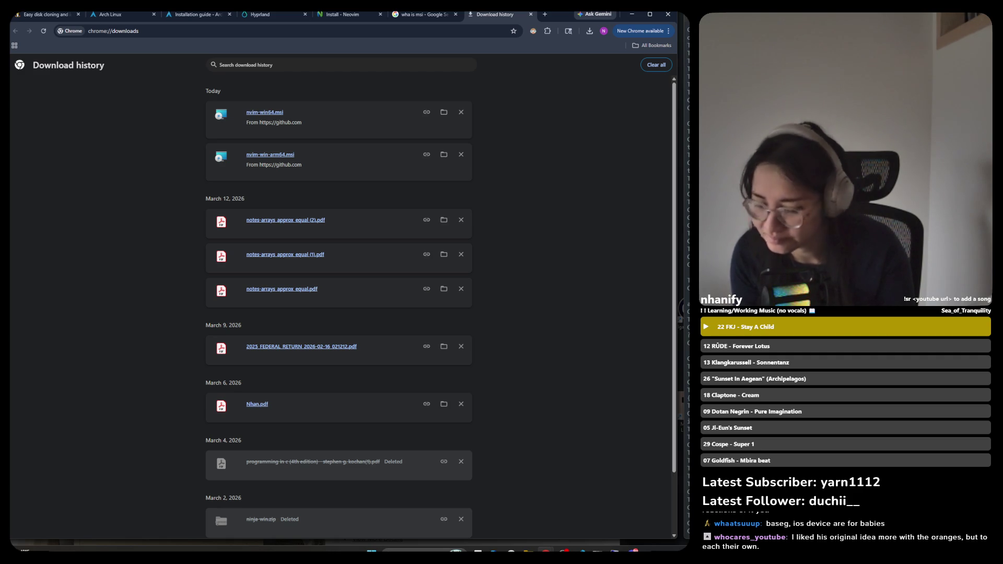
Bring PowerShell to the front and run nvim, which is reported as not recognized
mouse_move(598, 551)
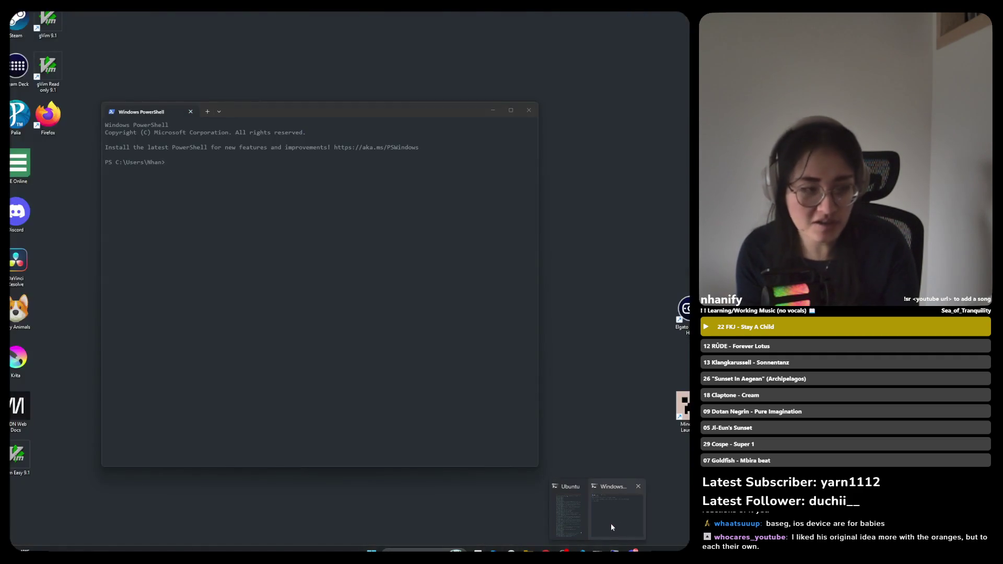
click(610, 524)
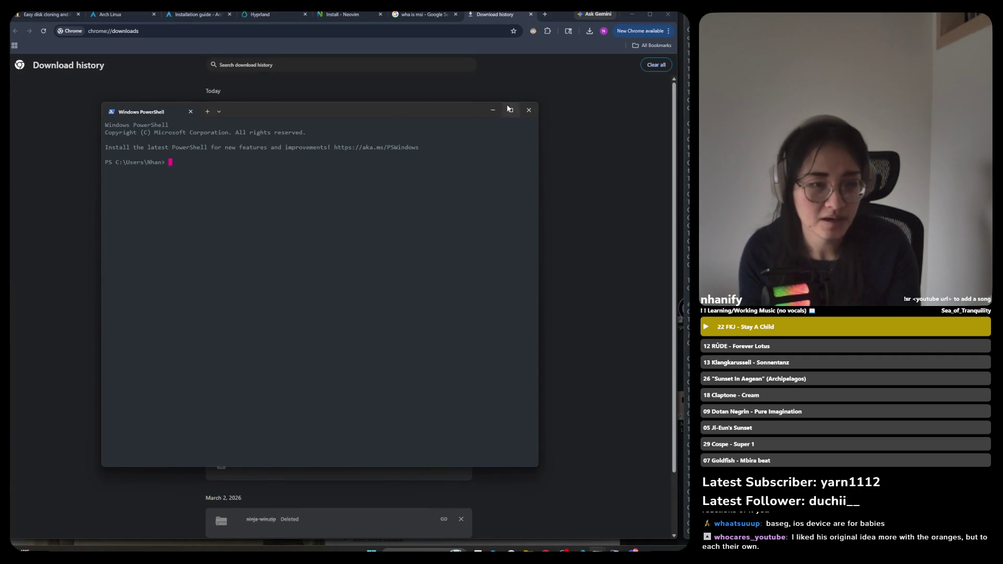
click(493, 109)
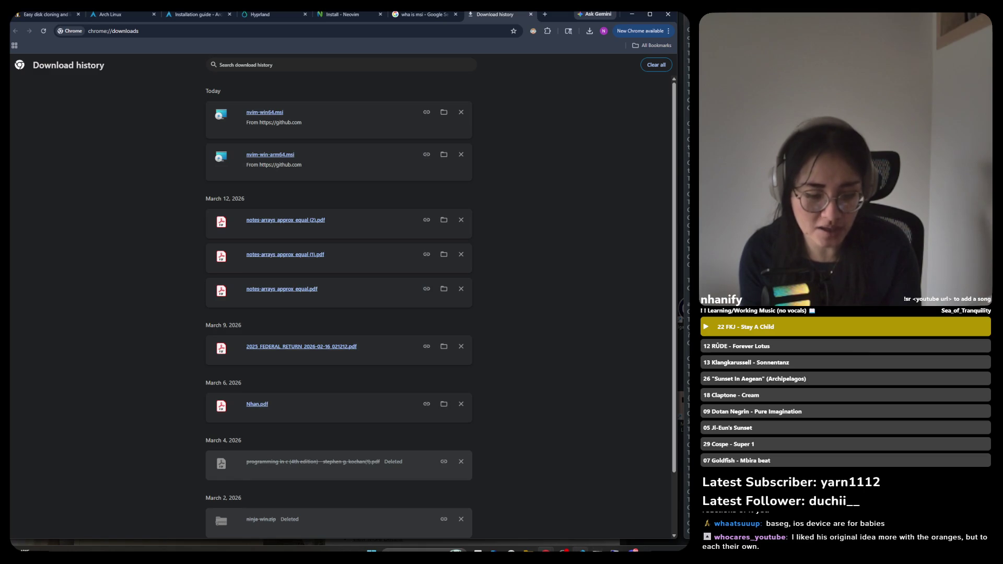
mouse_move(599, 552)
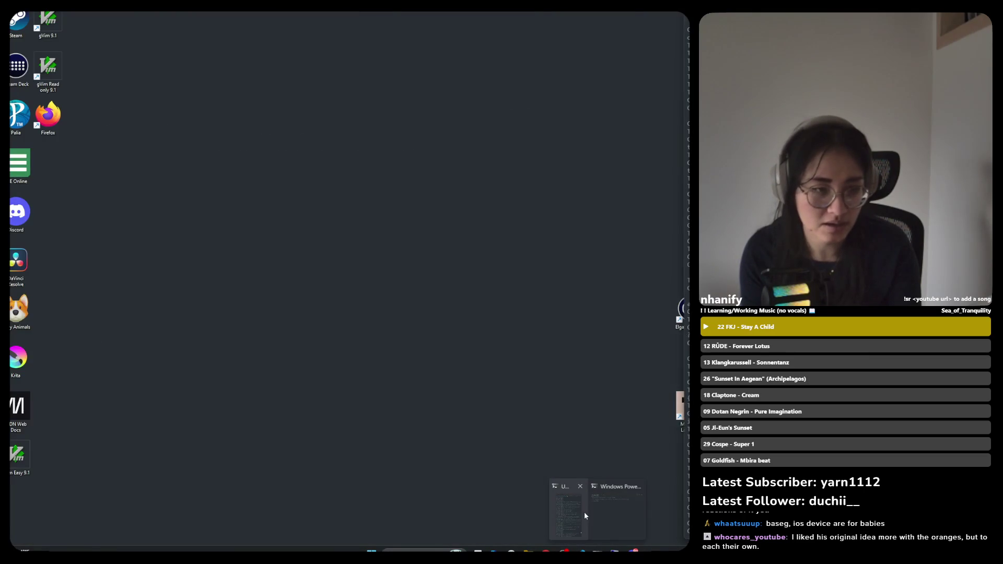
click(601, 512)
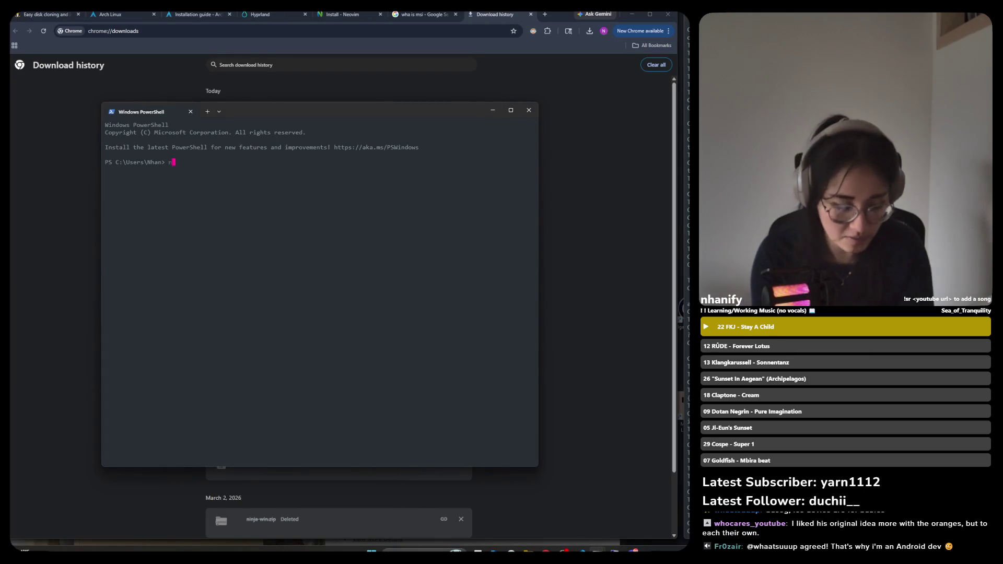
text(nv)
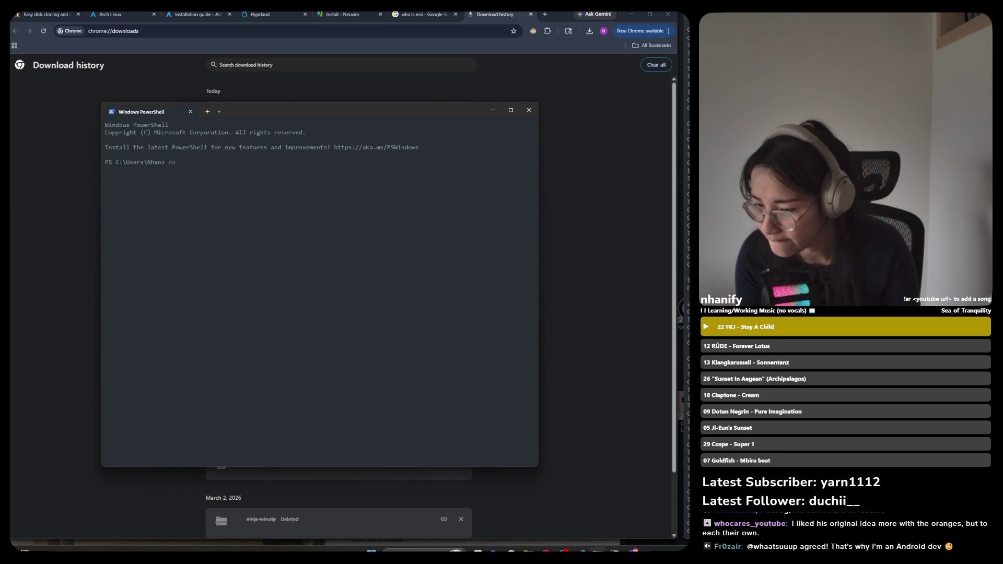
text(im)
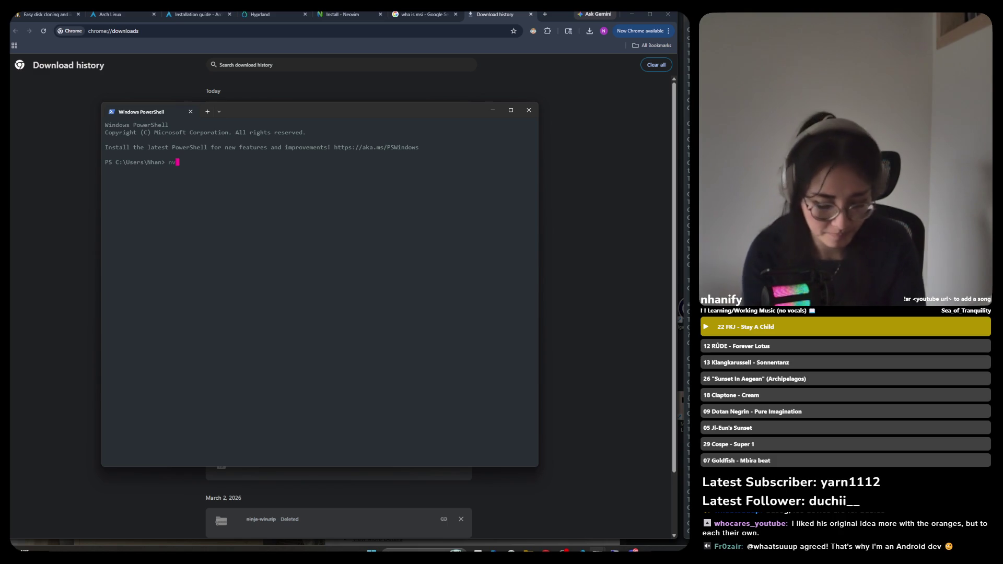
key(Return)
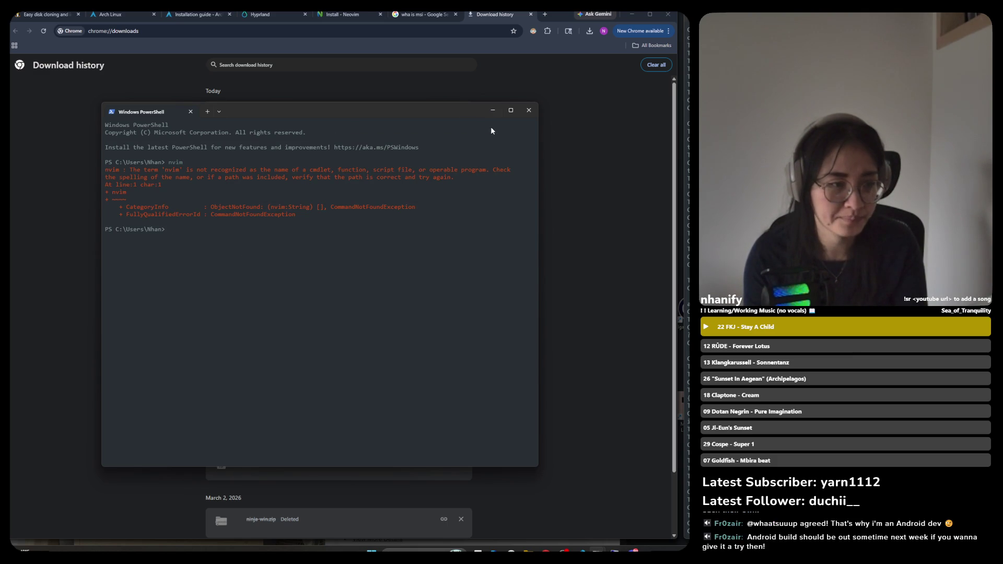
Restore the PowerShell window over Chrome and show the new-tab shell list
mouse_move(504, 111)
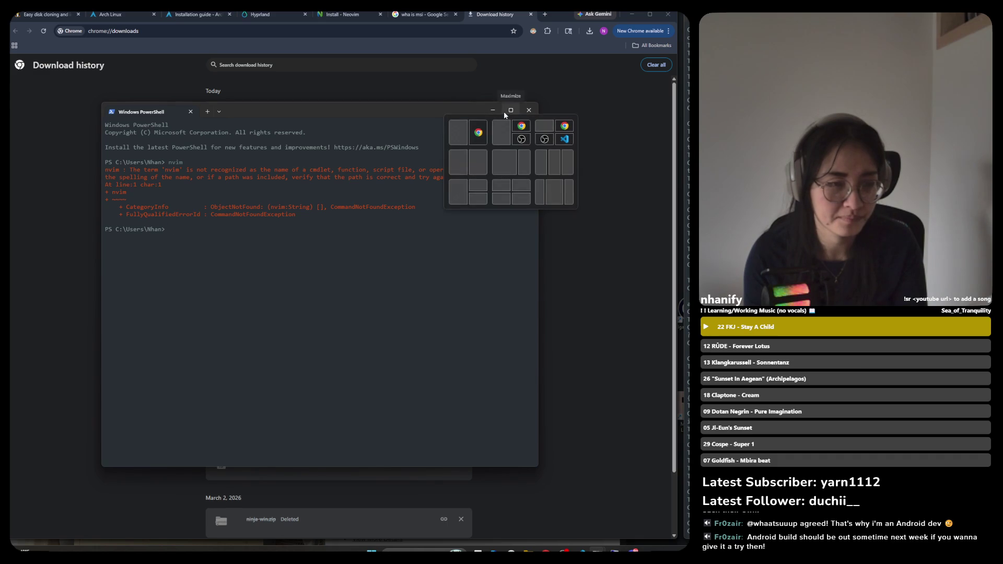
click(493, 108)
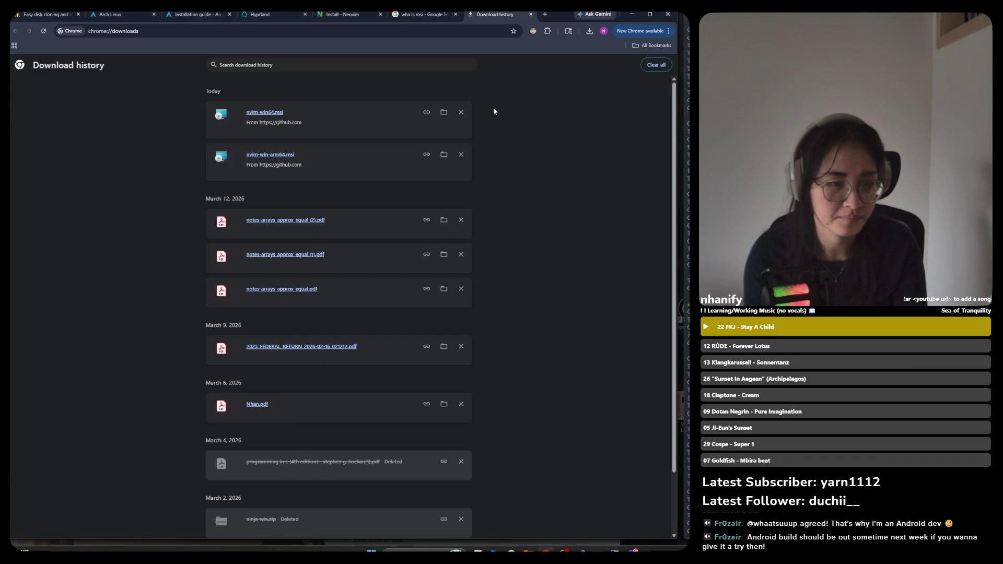
mouse_move(597, 552)
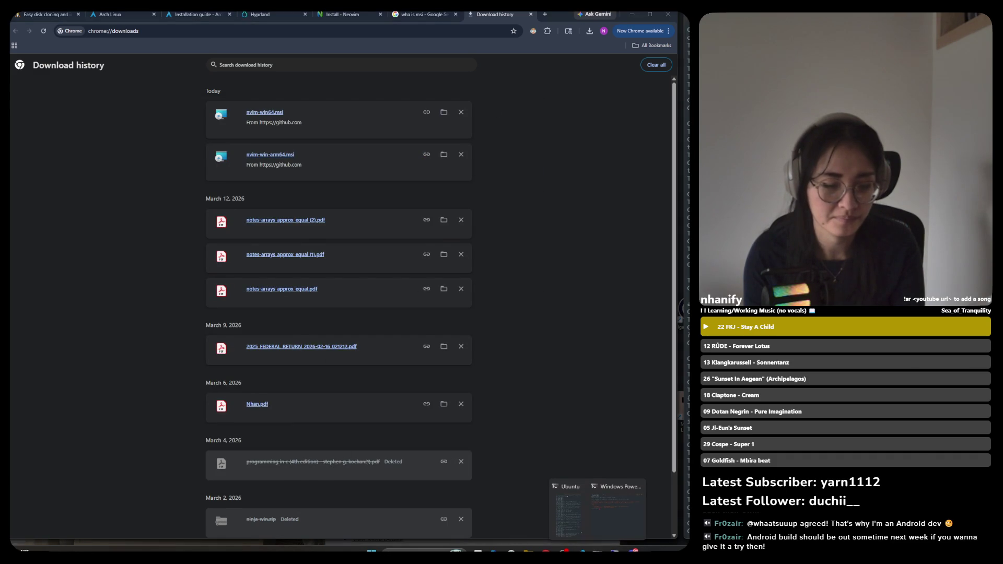
click(617, 518)
click(619, 519)
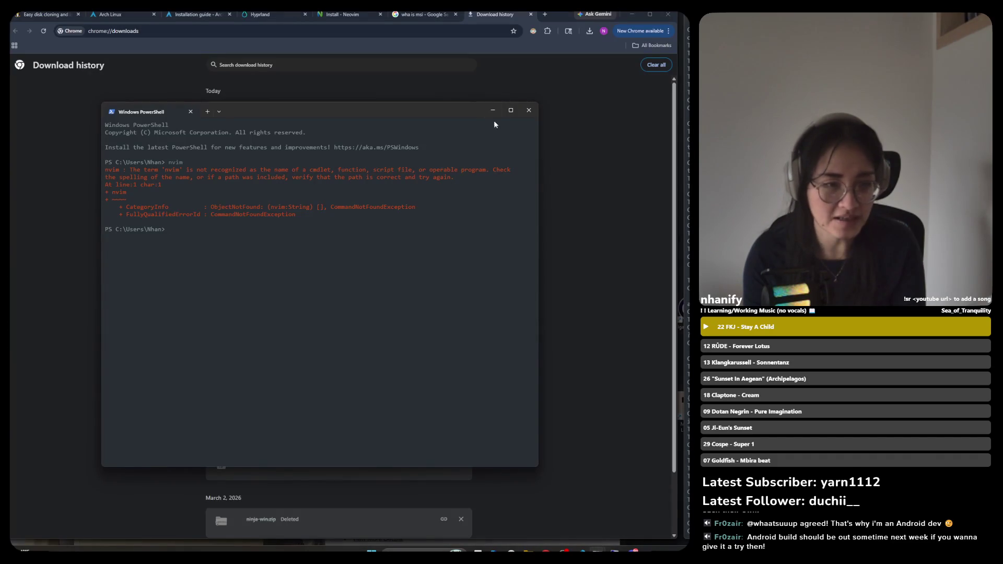
click(219, 111)
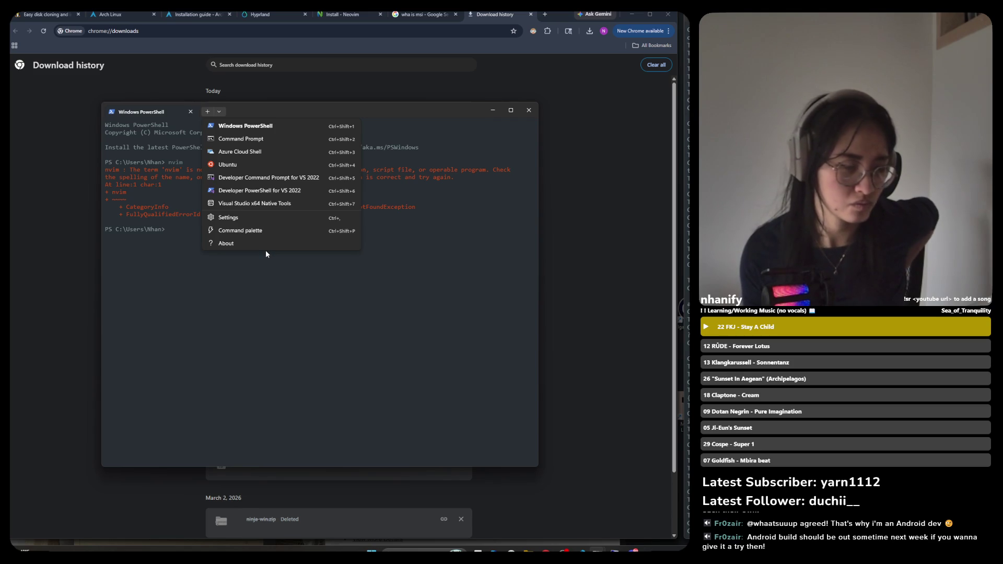
In a new Command Prompt tab, run nvm (unrecognized) then nvim, dismissing its startup errors
click(261, 140)
text(n)
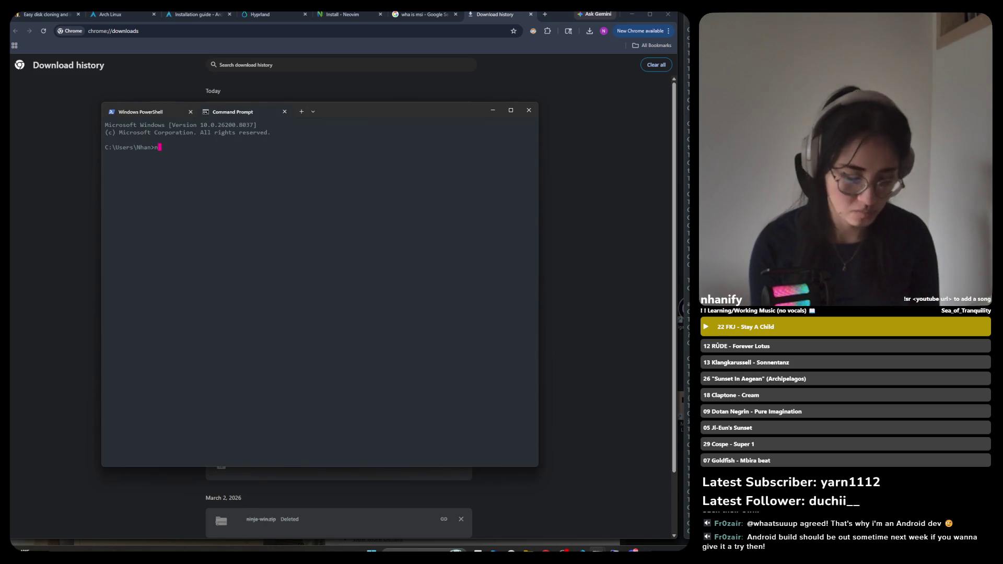
text(vm)
key(Return)
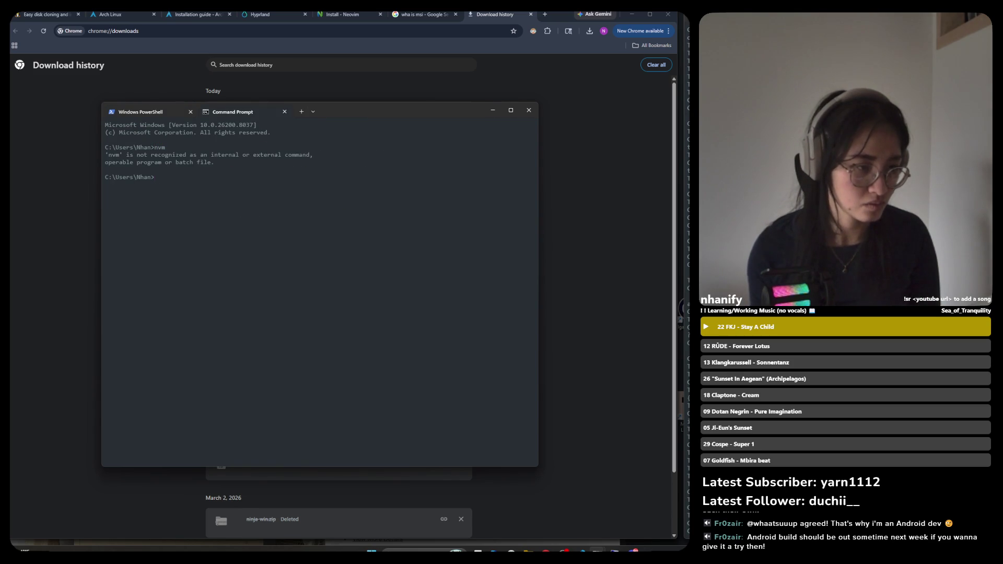
text(vim)
key(Return)
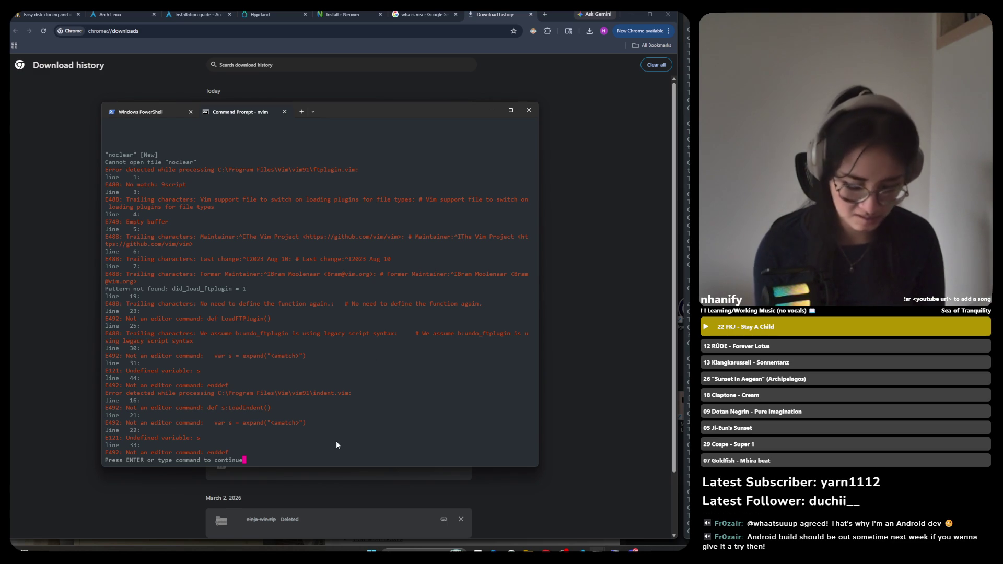
key(Return)
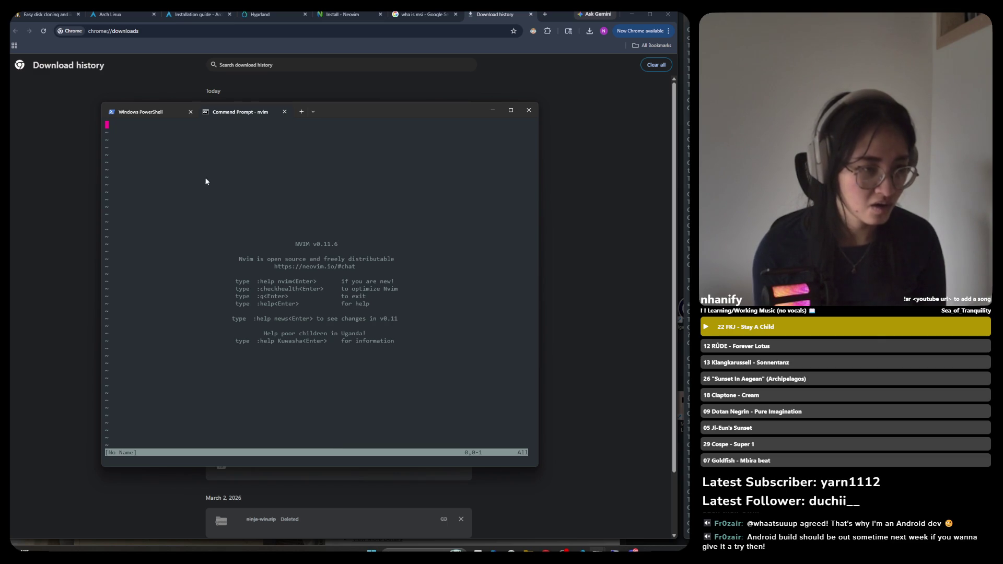
Run nvim again in the PowerShell tab, return to the Neovim tab and maximize the window
click(144, 113)
text(nvim)
key(Return)
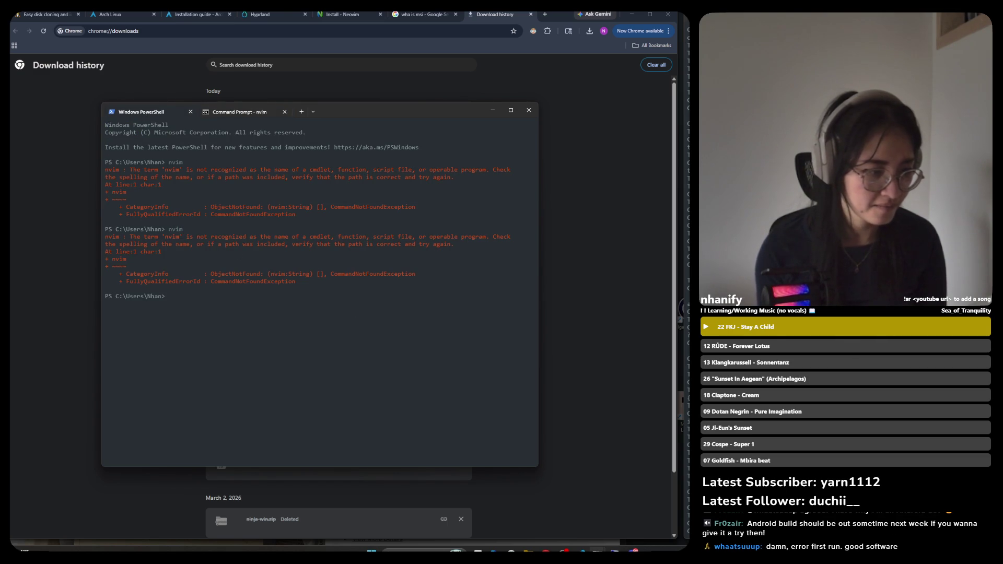
click(228, 113)
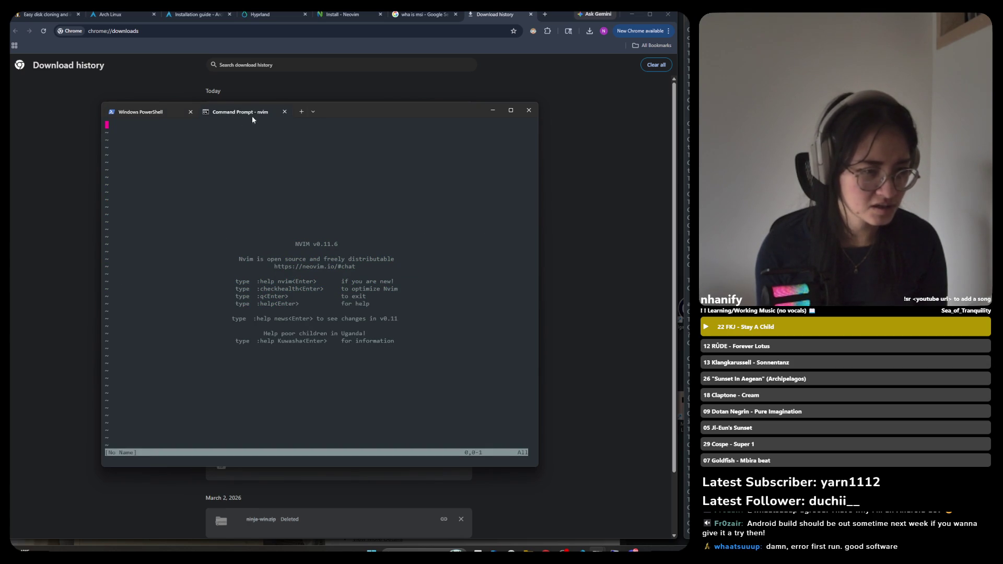
click(313, 112)
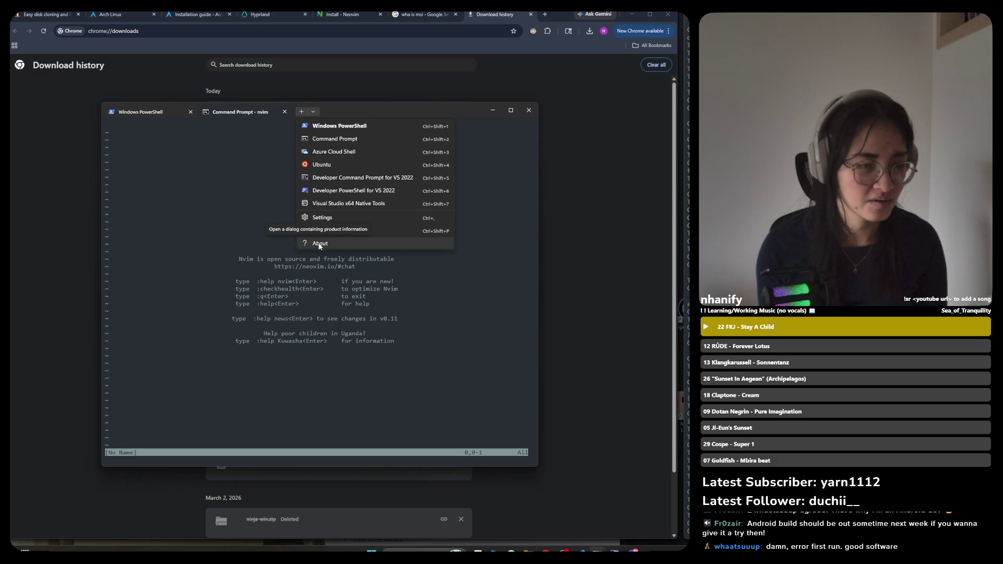
click(250, 214)
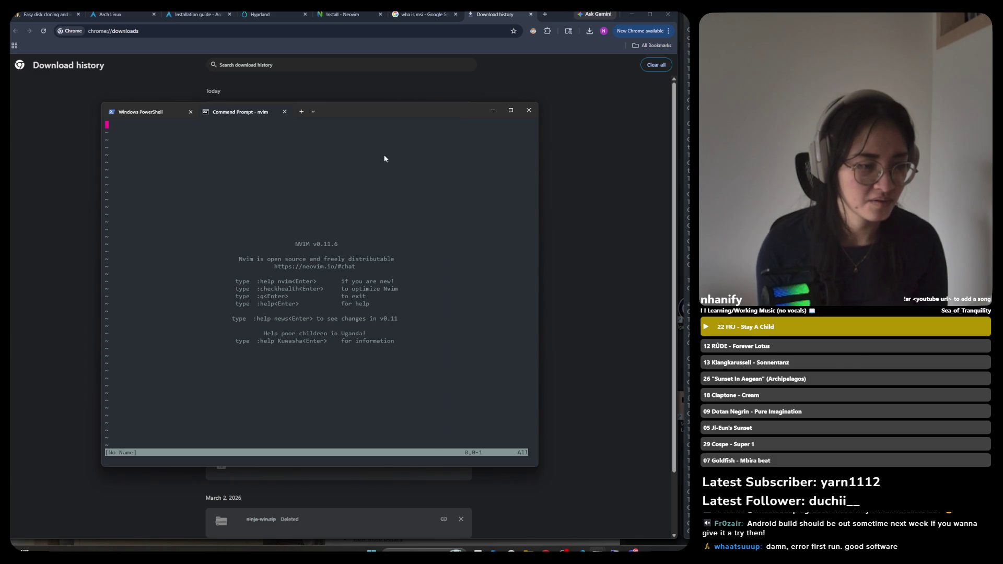
drag(418, 112, 412, 99)
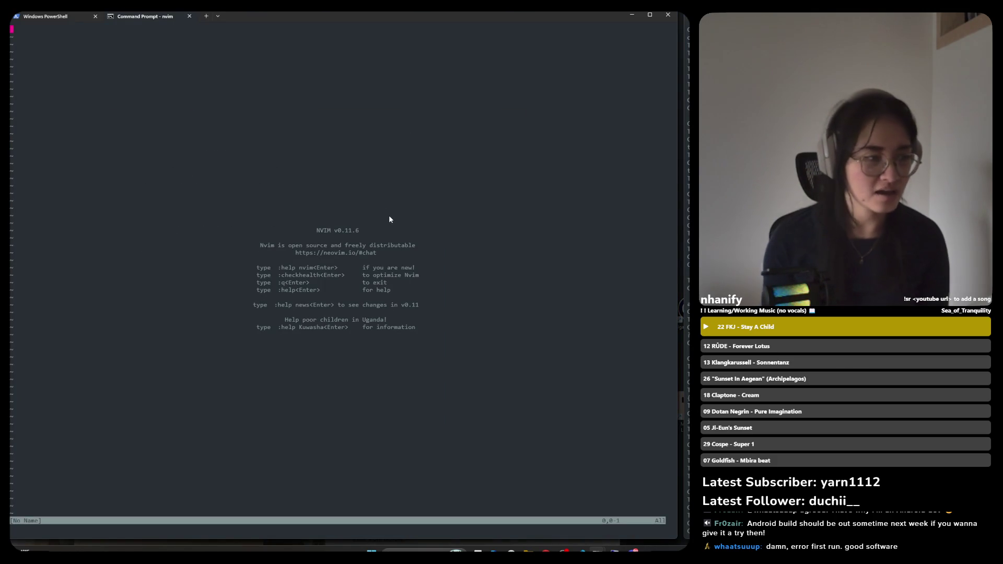
Quit Neovim with :q back to the command prompt
key(v)
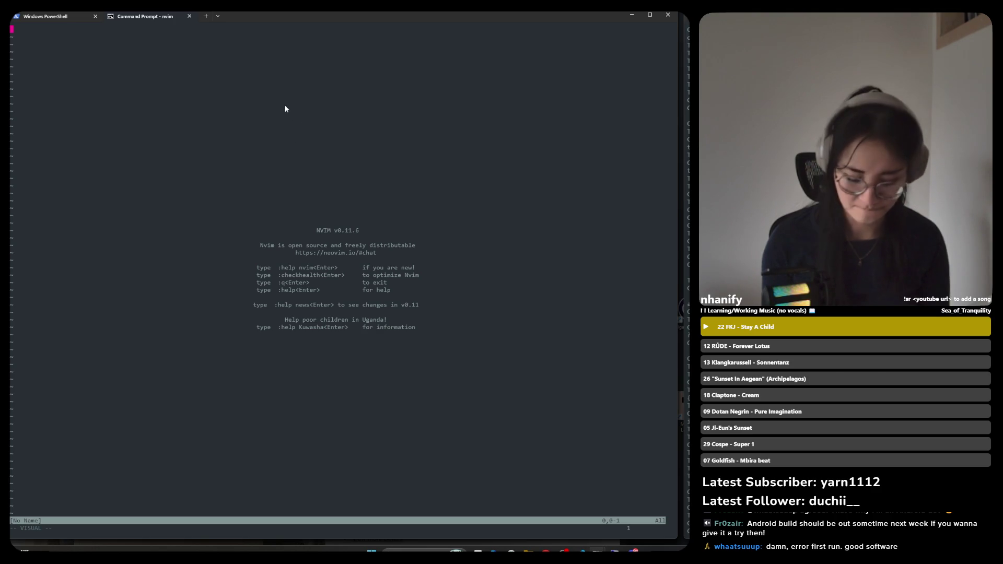
text(:wq)
key(BackSpace)
key(BackSpace)
key(BackSpace)
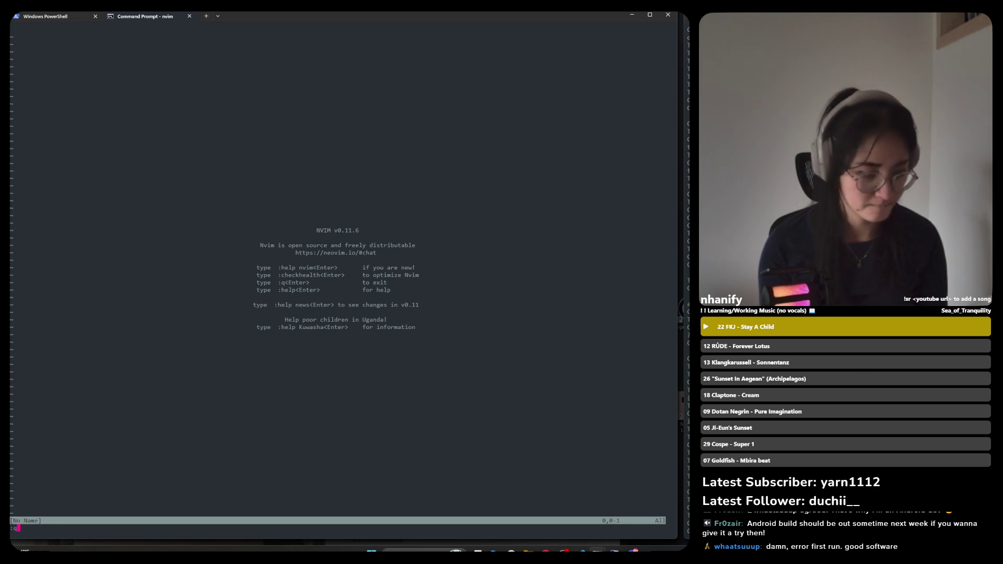
text(q)
key(Return)
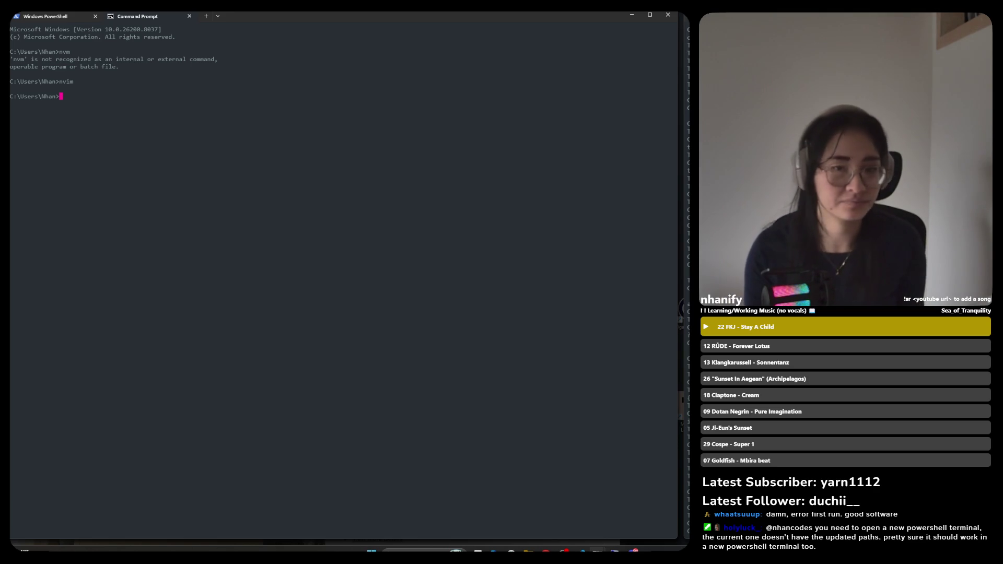
Close the two-tab terminal, open a fresh maximized Terminal, and run nvim in PowerShell
click(668, 16)
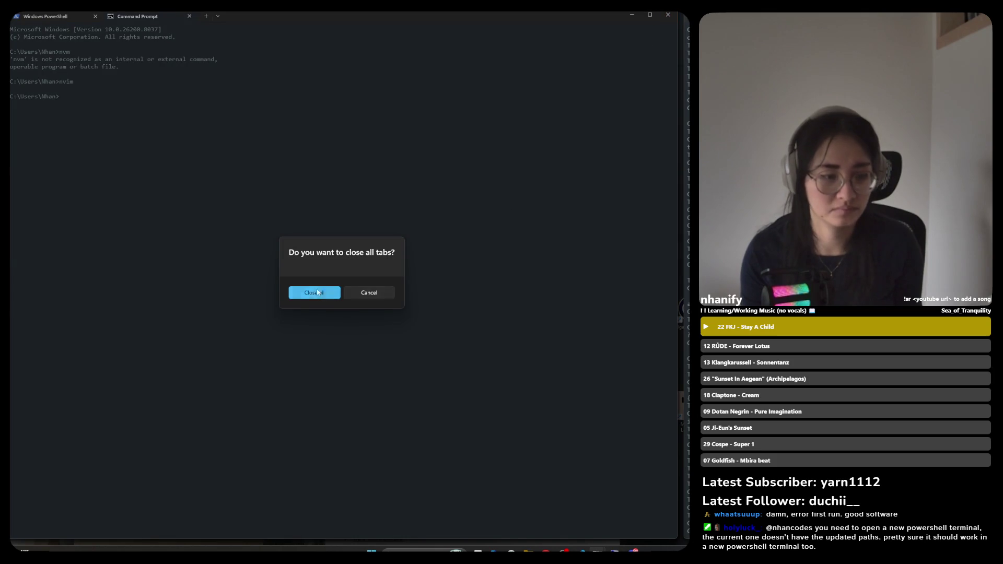
click(322, 291)
click(424, 549)
text(ter)
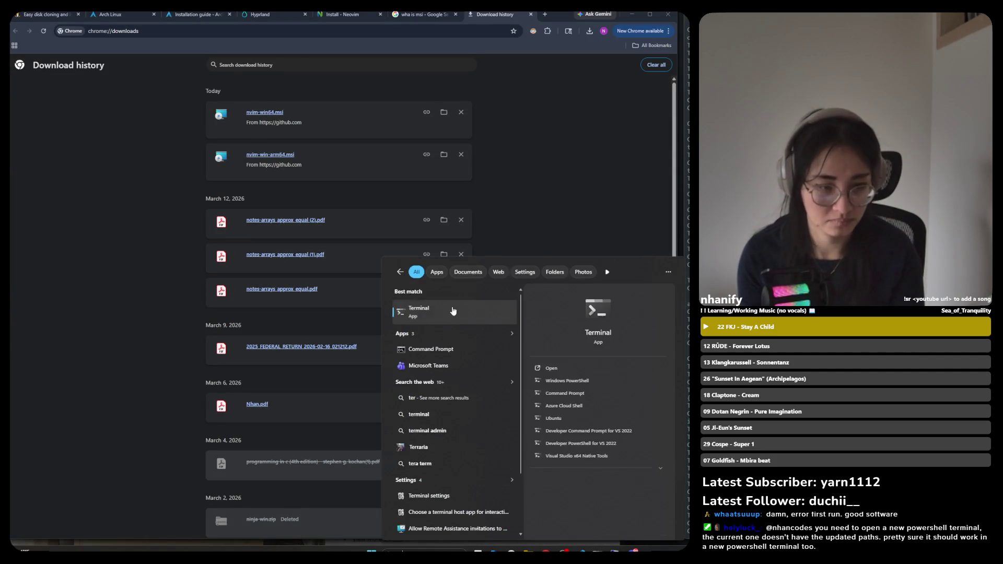
key(Return)
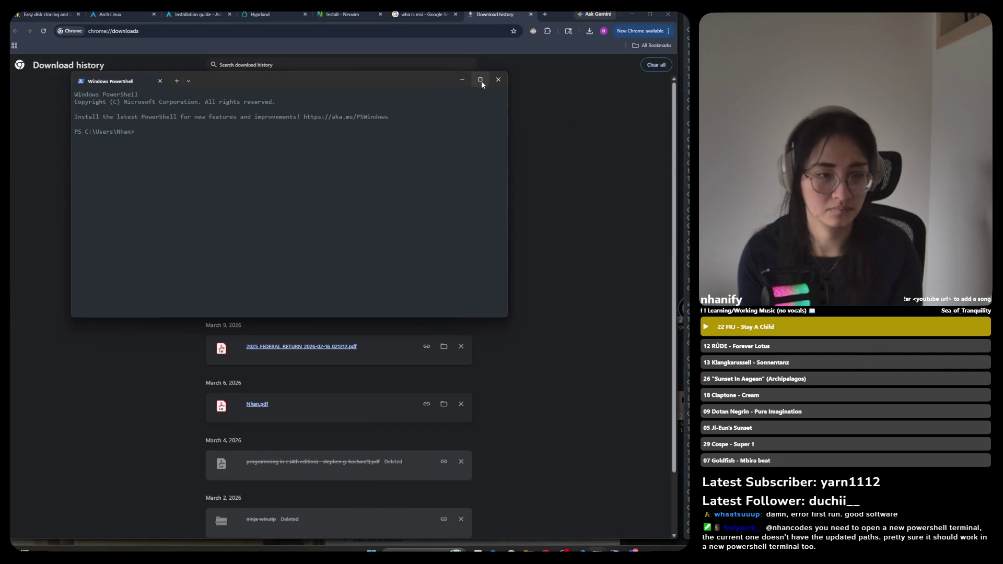
double_click(437, 73)
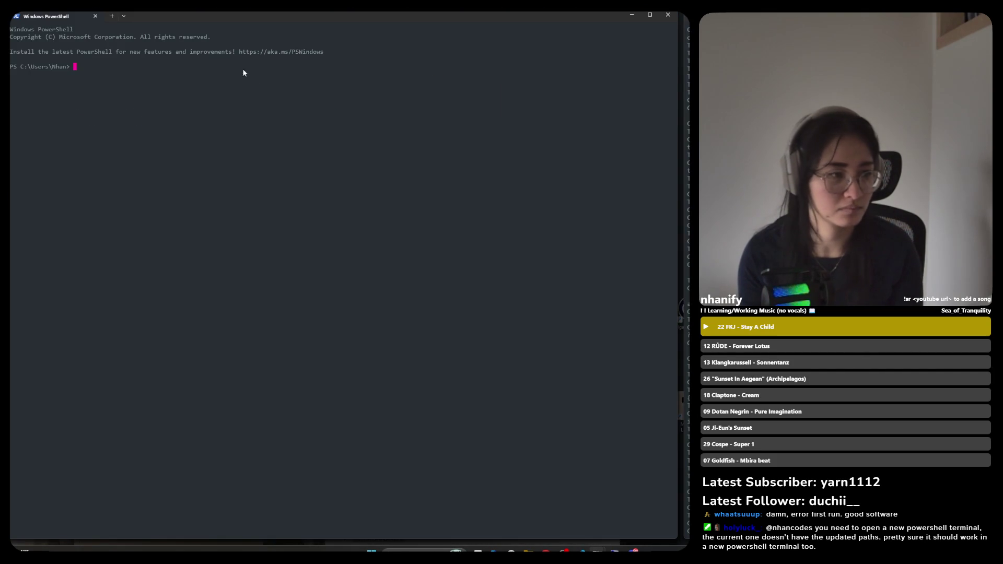
text(nv)
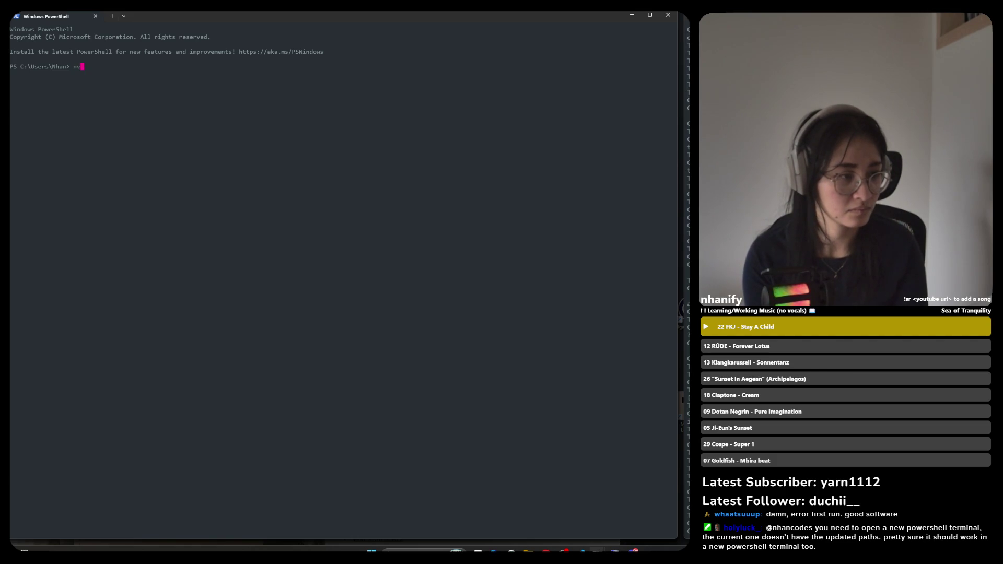
text(im)
key(Return)
key(Return)
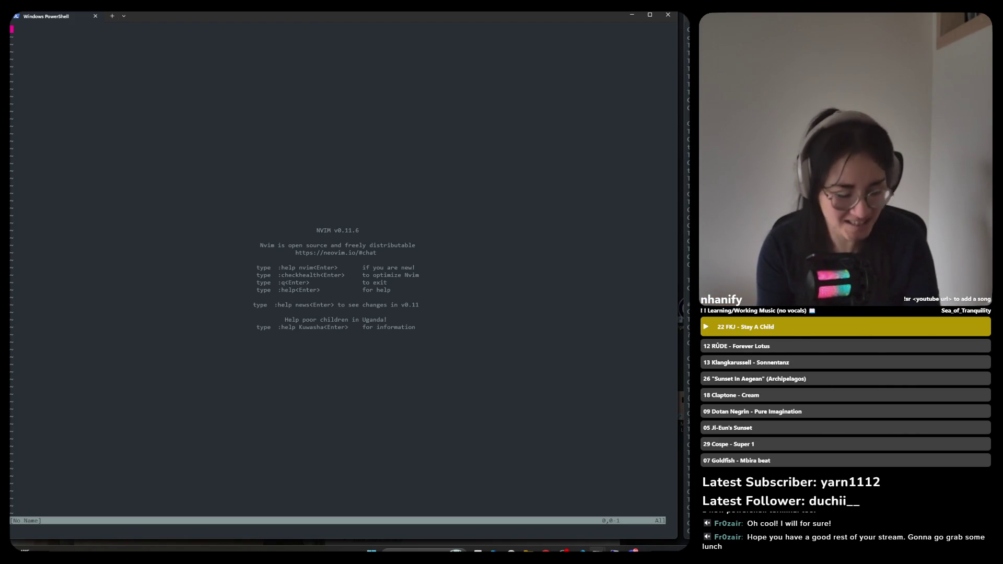
text(:e)
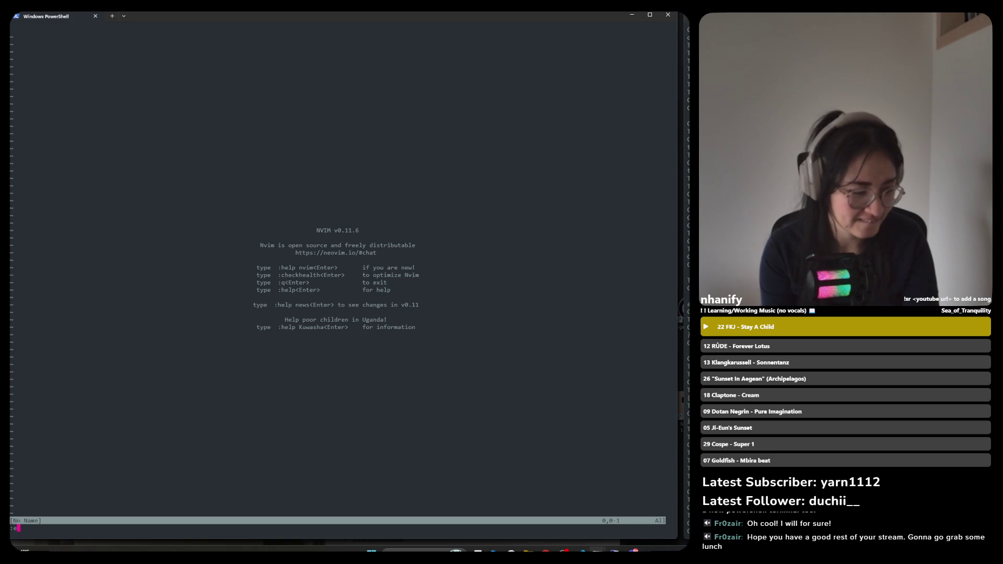
key(BackSpace)
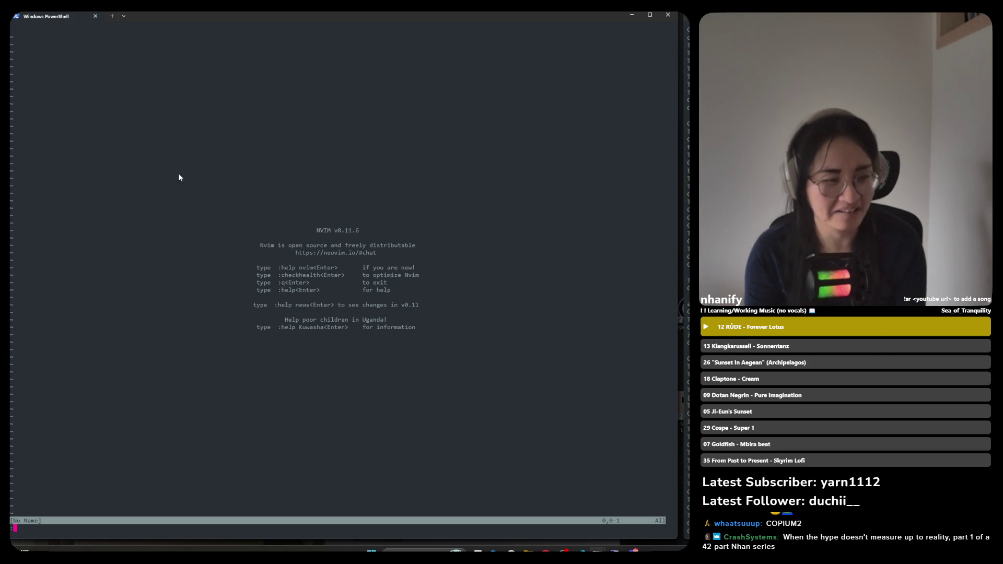
Open a new Windows PowerShell tab and run vim, which is not recognized
click(125, 16)
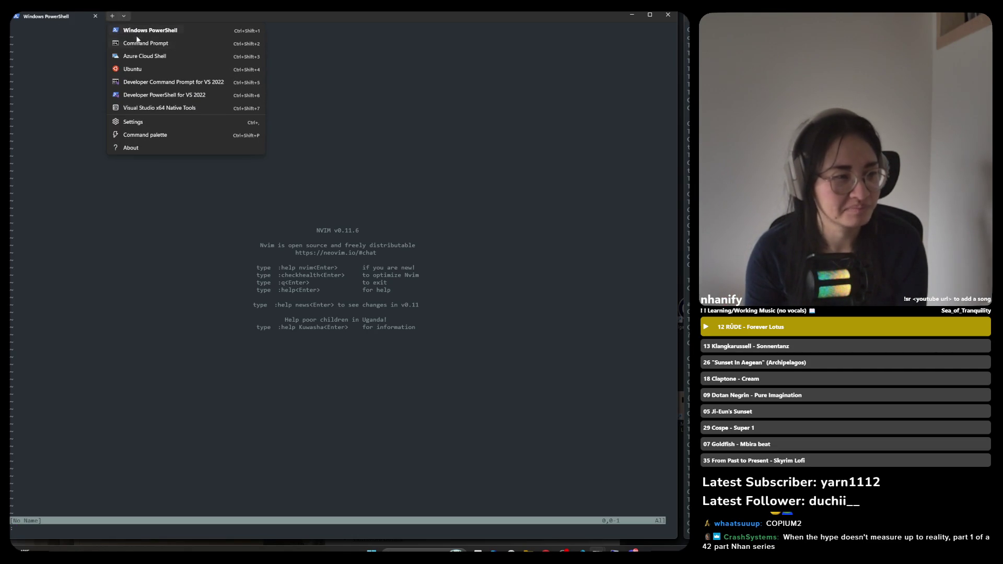
click(136, 30)
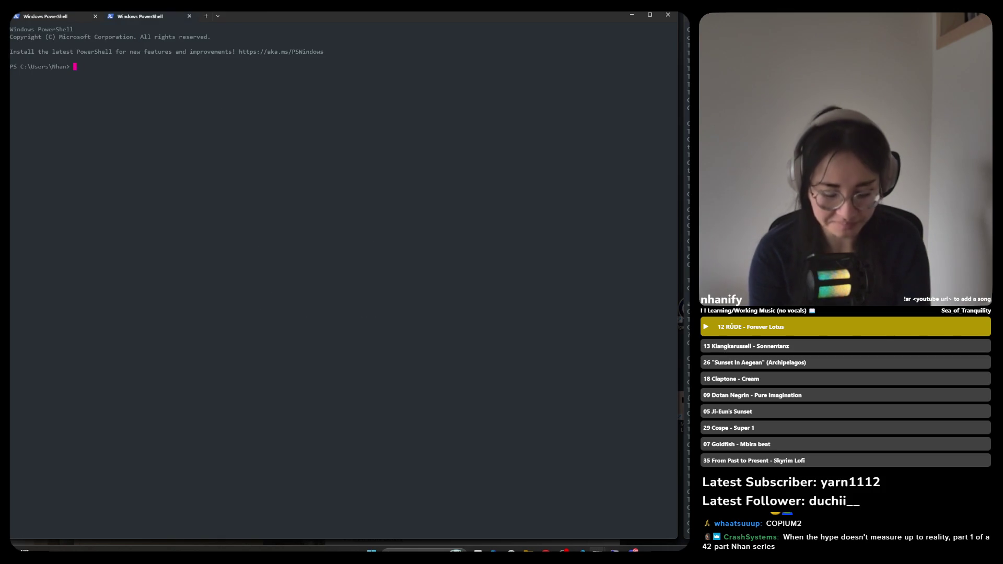
text(vim)
key(Return)
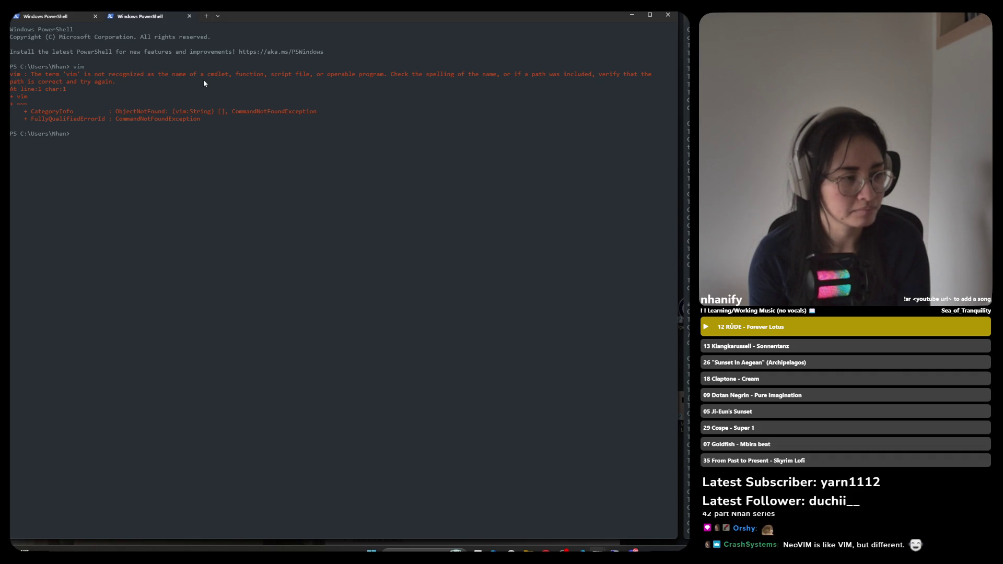
Switch between the Neovim session tab and the vim-error tab
click(139, 16)
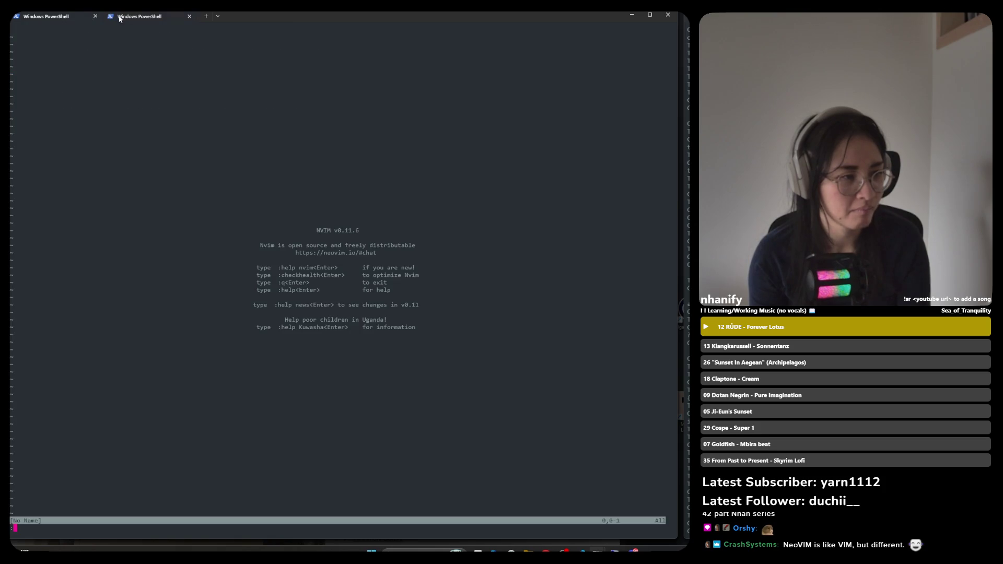
click(47, 17)
click(138, 17)
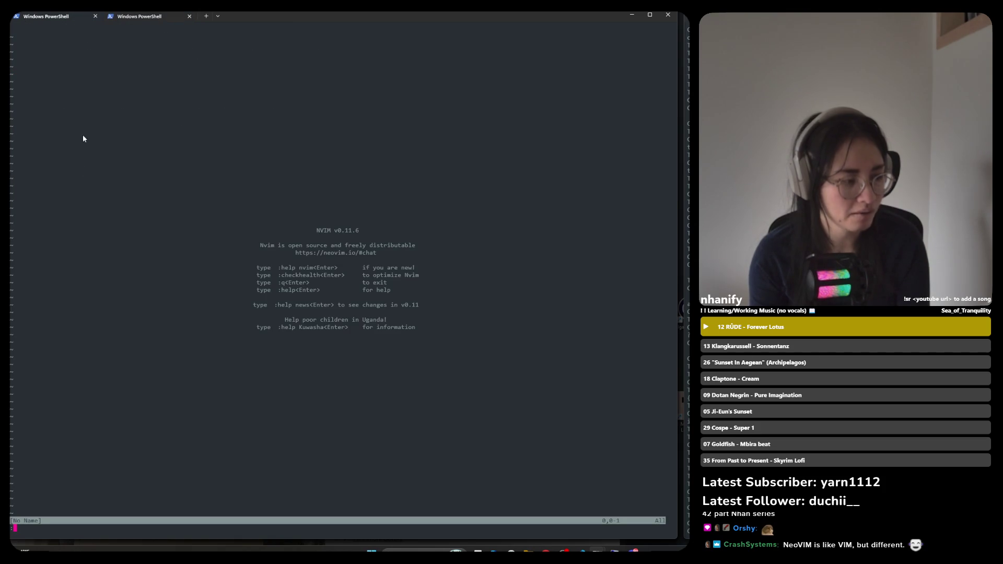
key(ctrl+Tab)
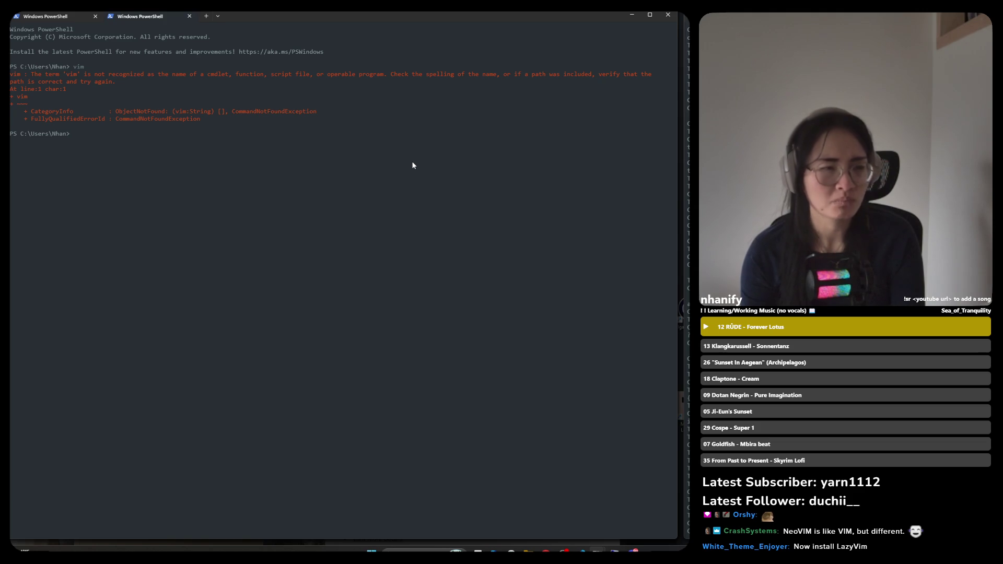
Search Google in Chrome for 'how to access vim on windows'
key(alt+Tab)
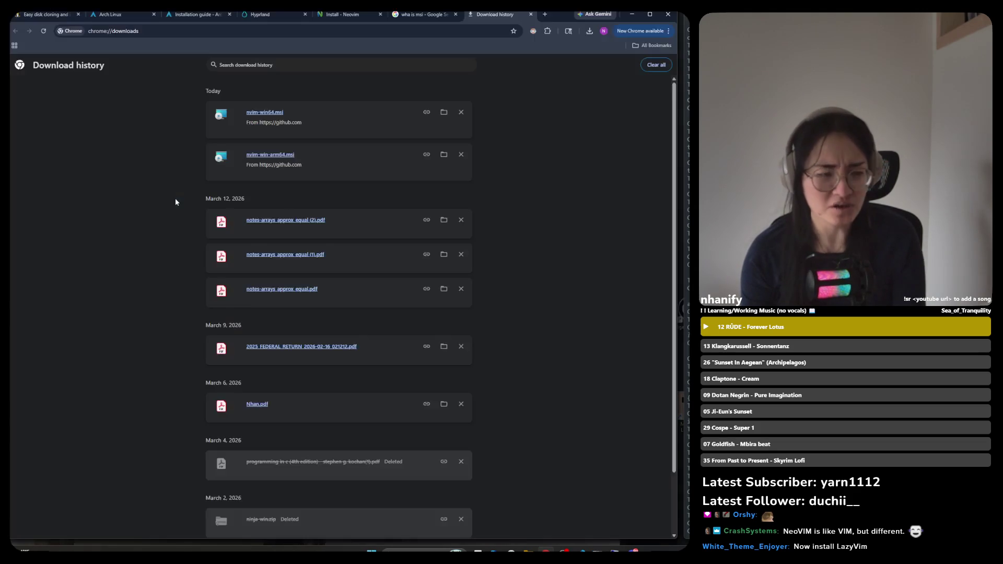
click(324, 32)
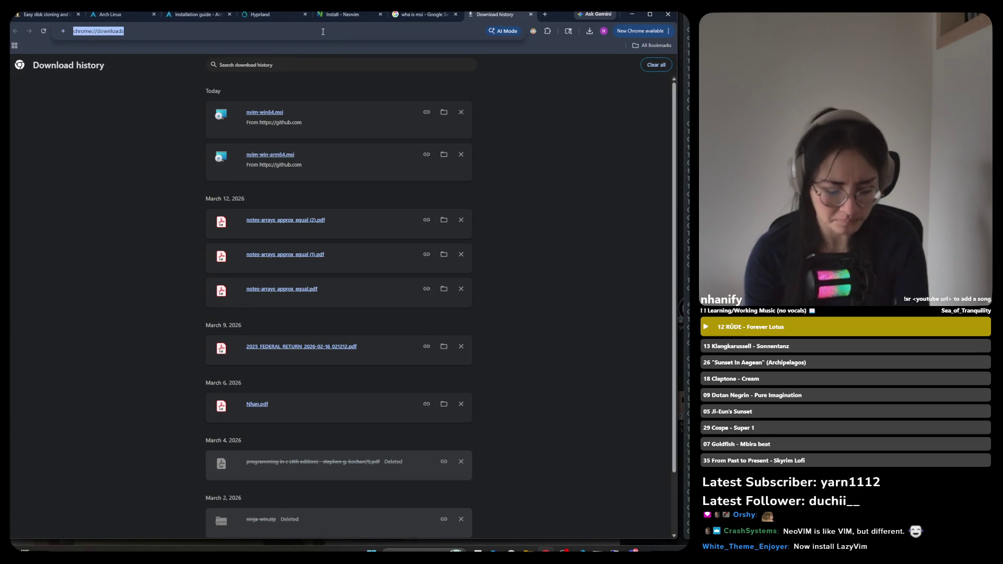
text(how to a)
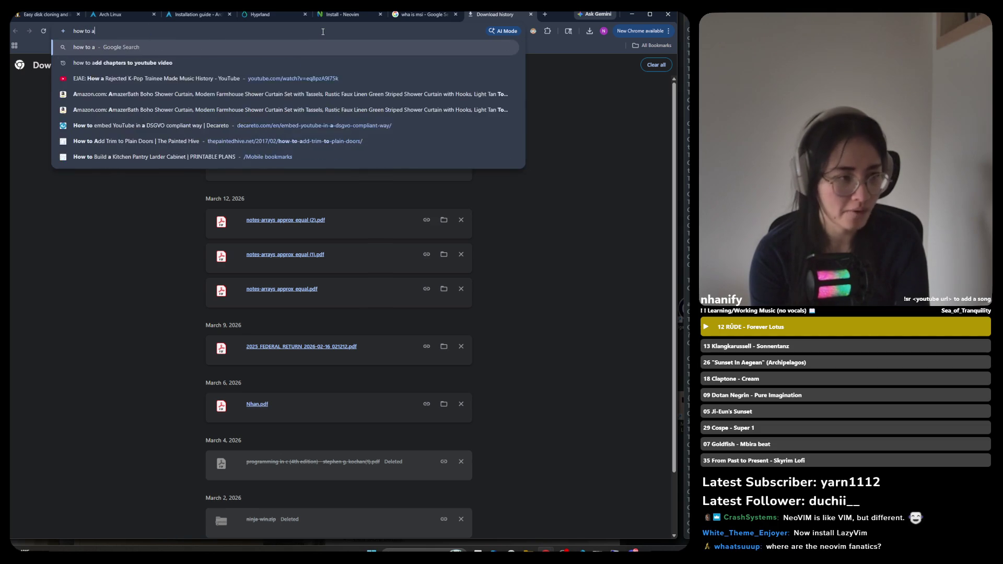
text(ccess vim o)
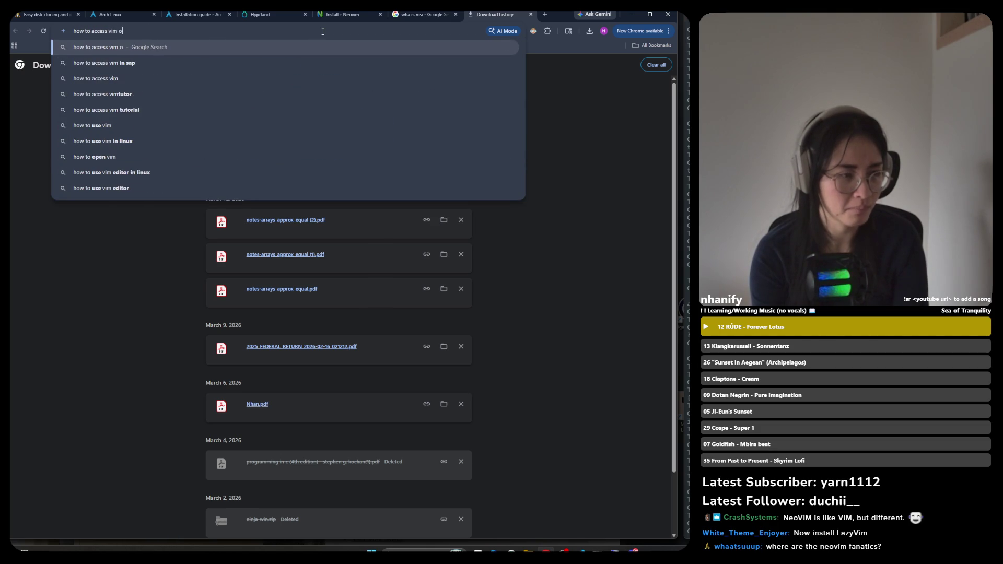
text(n w)
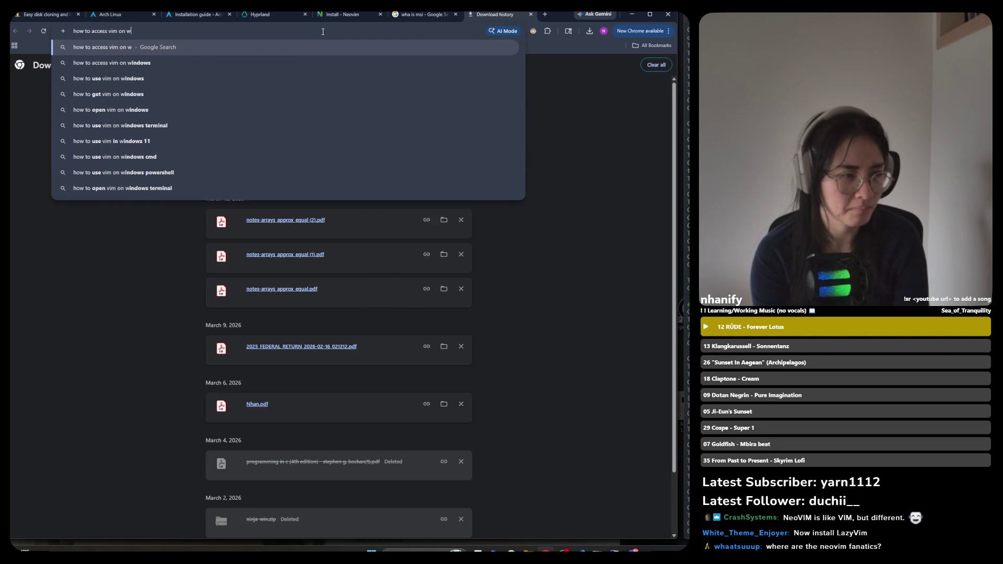
text(indows)
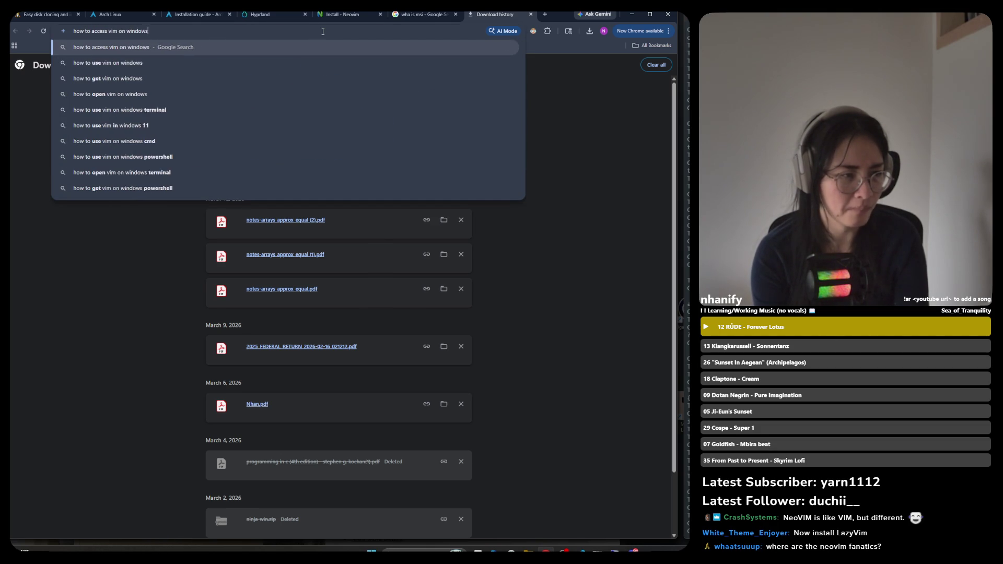
key(Return)
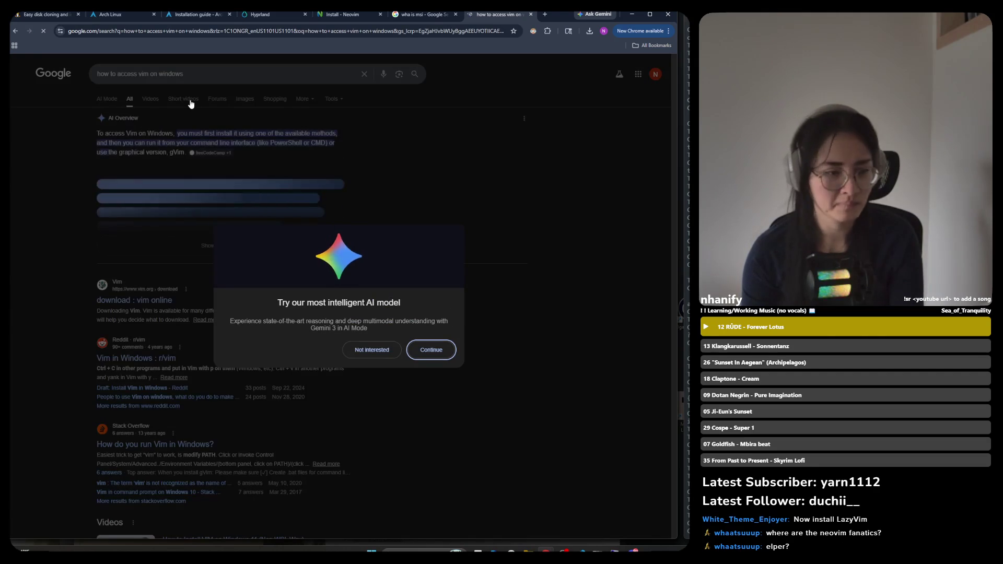
Dismiss the Gemini promotion, expand the full AI Overview, and return to the terminal
click(498, 185)
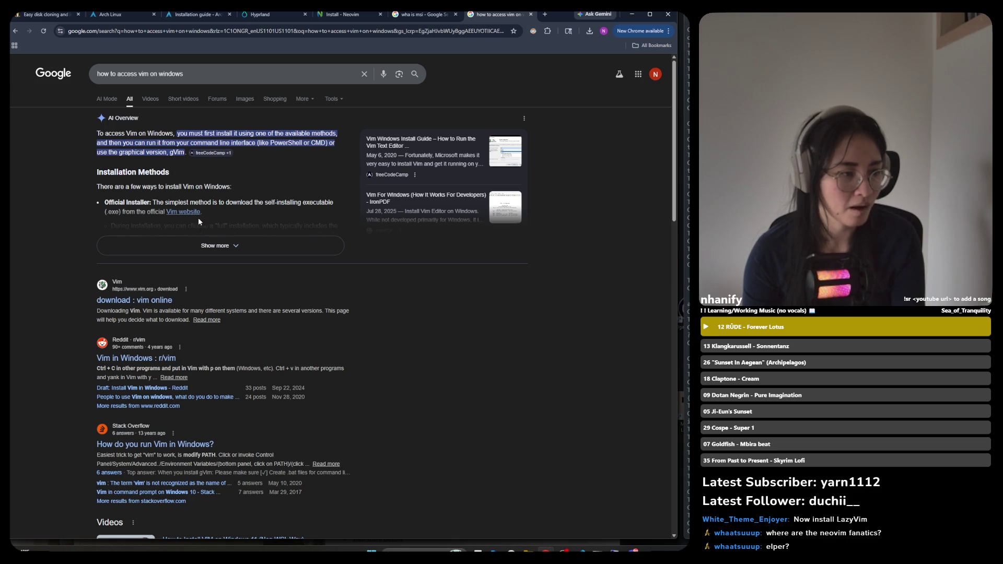
click(225, 250)
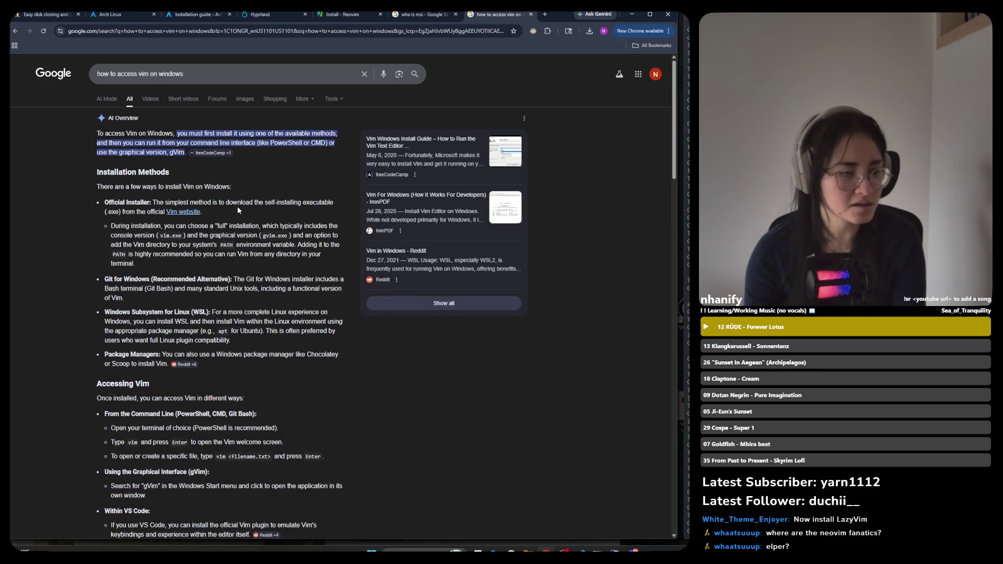
scroll(238, 206, down, 4)
key(alt+Tab)
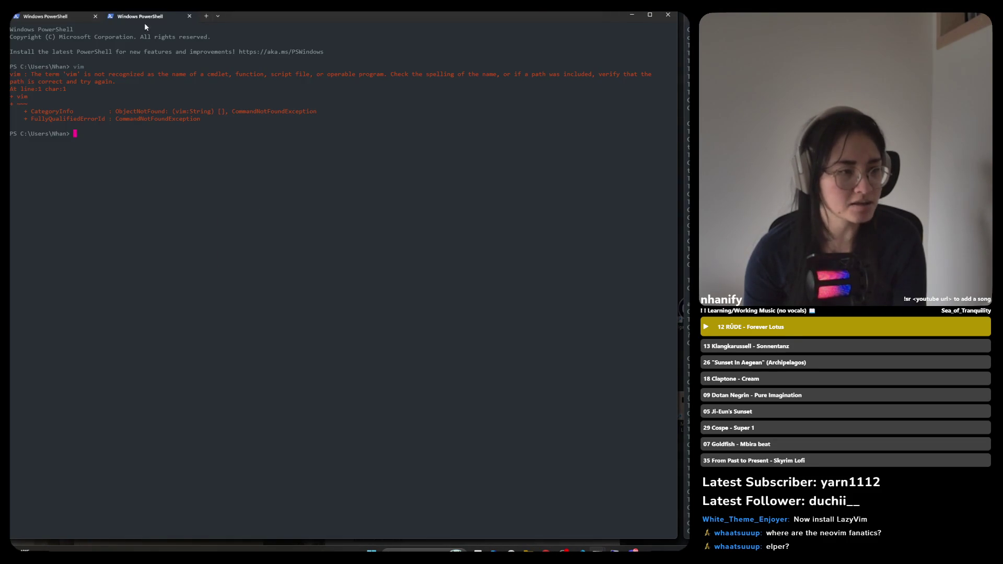
Open a new Ubuntu tab, run vim there, and clear its intro screen
click(218, 16)
click(226, 70)
text(vim)
key(Return)
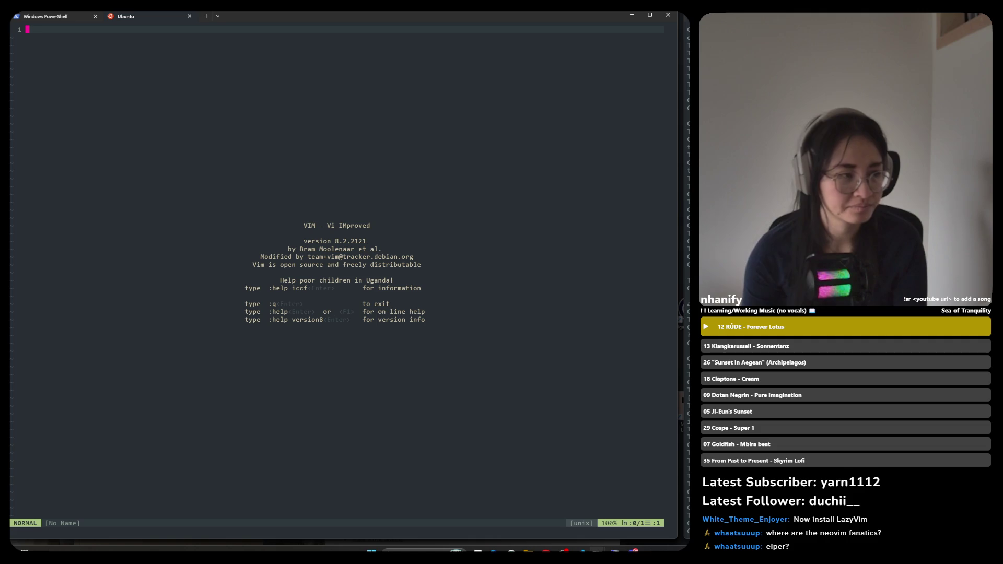
key(Escape)
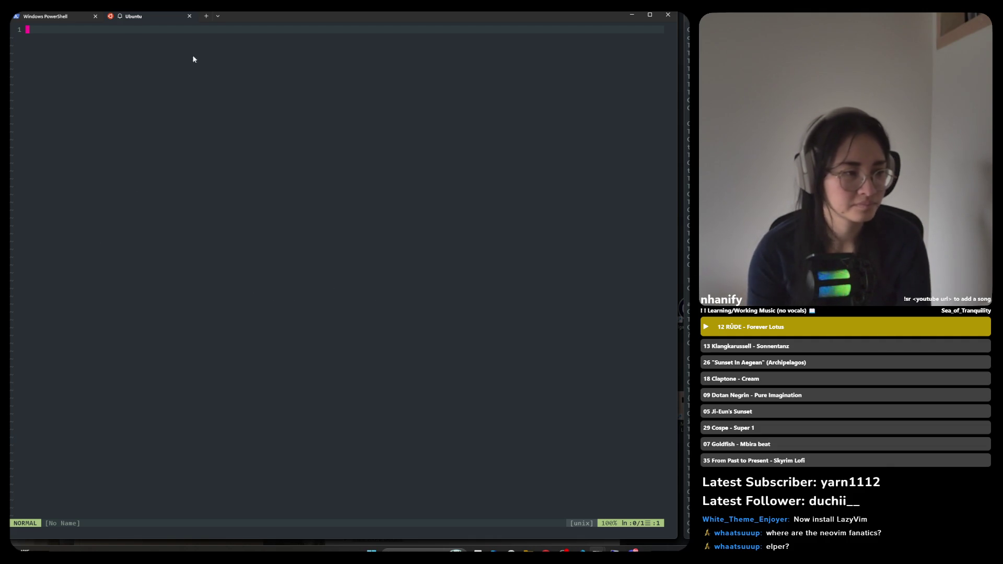
Type and erase test text 'hello' in insert mode, accidentally entering :q into the buffer
key(i)
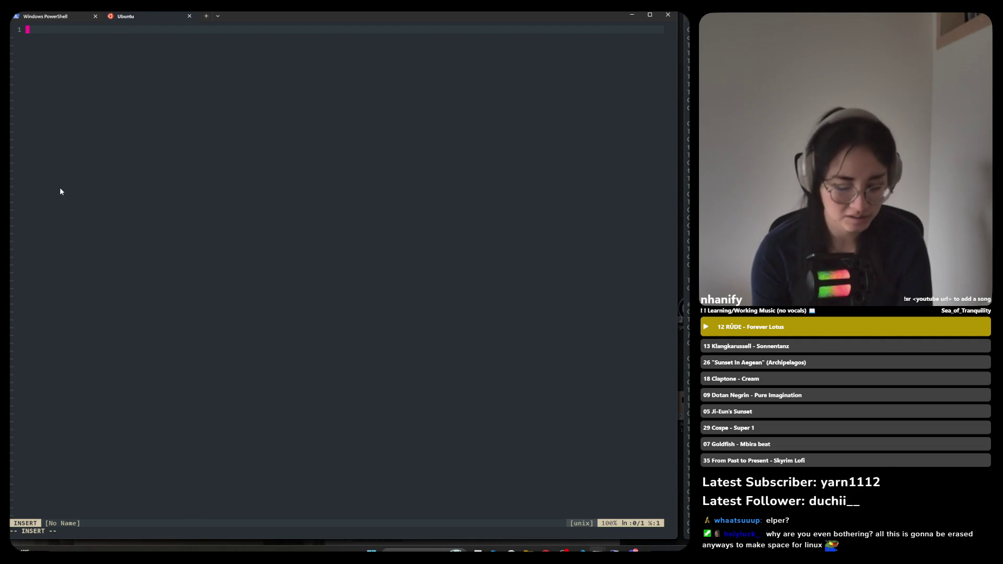
text(hello)
key(BackSpace)
key(BackSpace)
key(BackSpace)
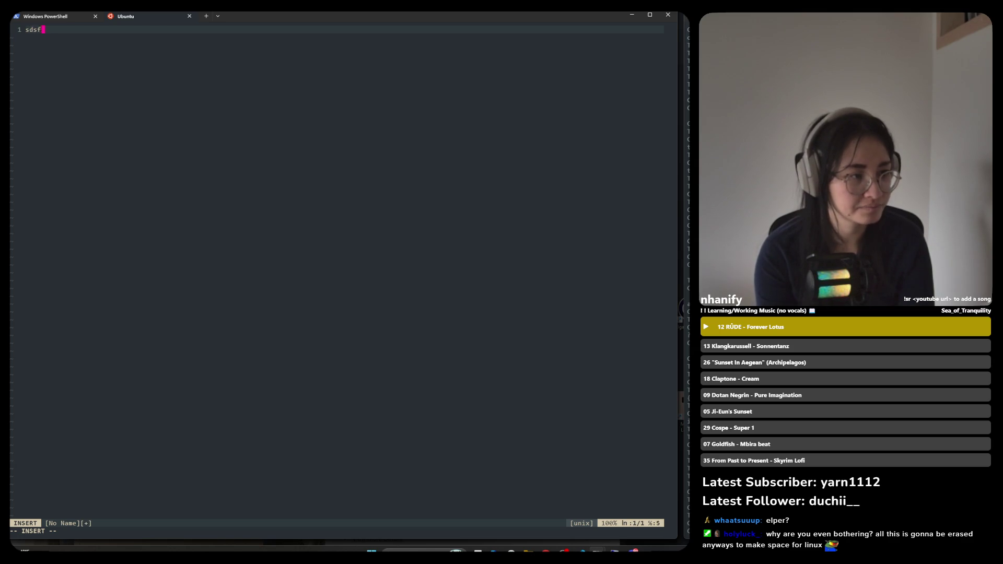
key(BackSpace)
text(:q)
key(Return)
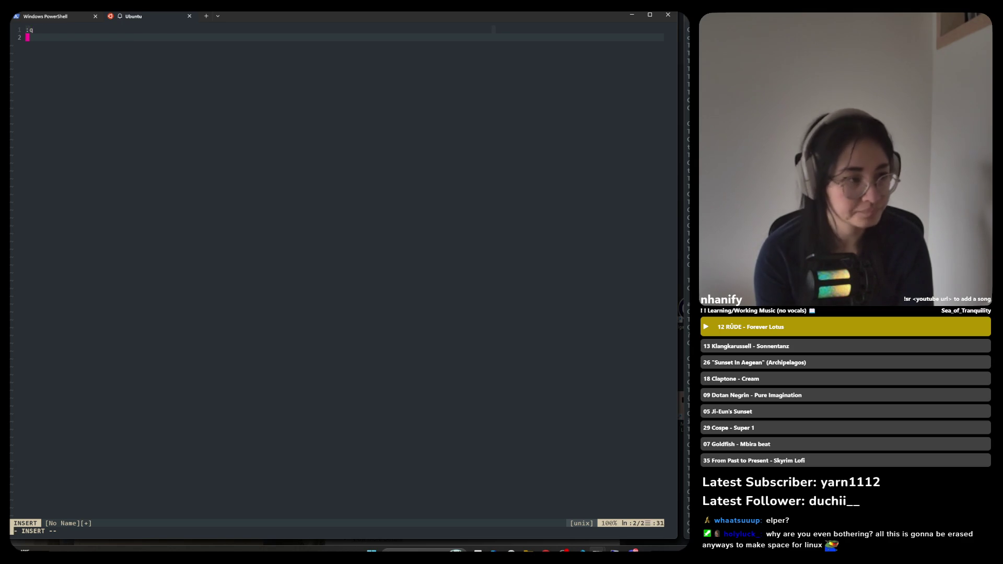
key(BackSpace)
key(BackSpace)
key(BackSpace)
Leave insert mode and run :q, then dismiss the resulting shell output
key(Escape)
text(:w)
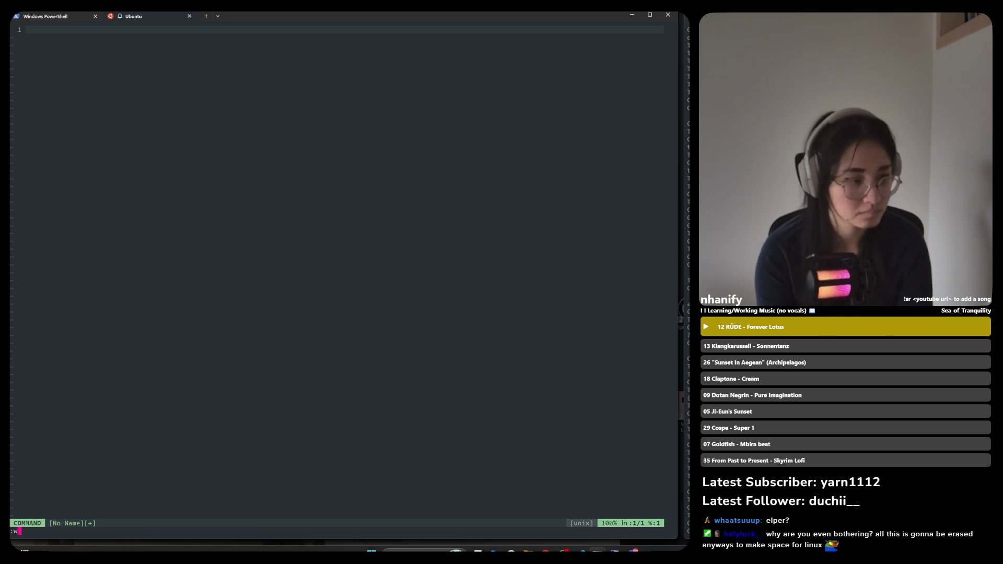
key(BackSpace)
text(q)
key(Return)
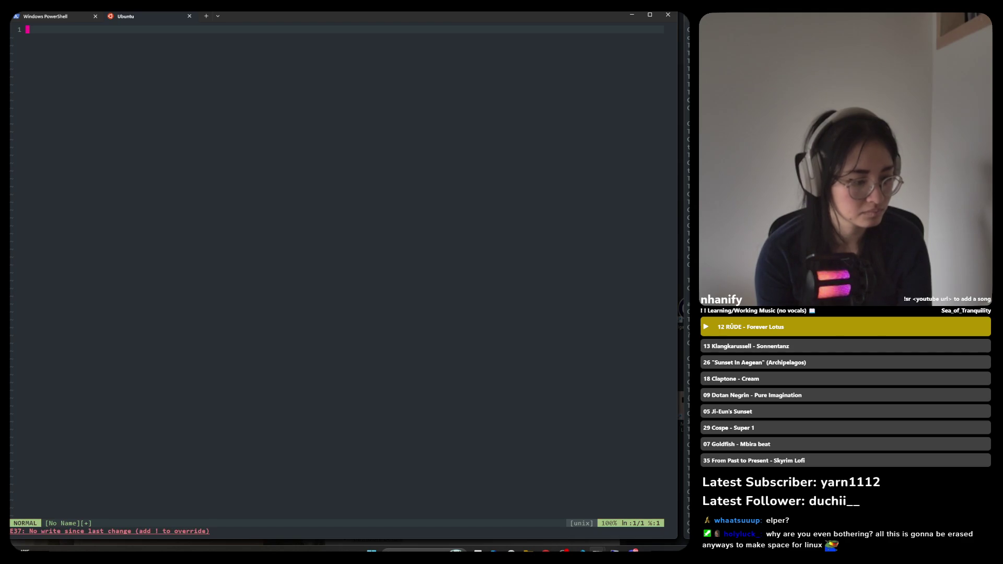
text(:)
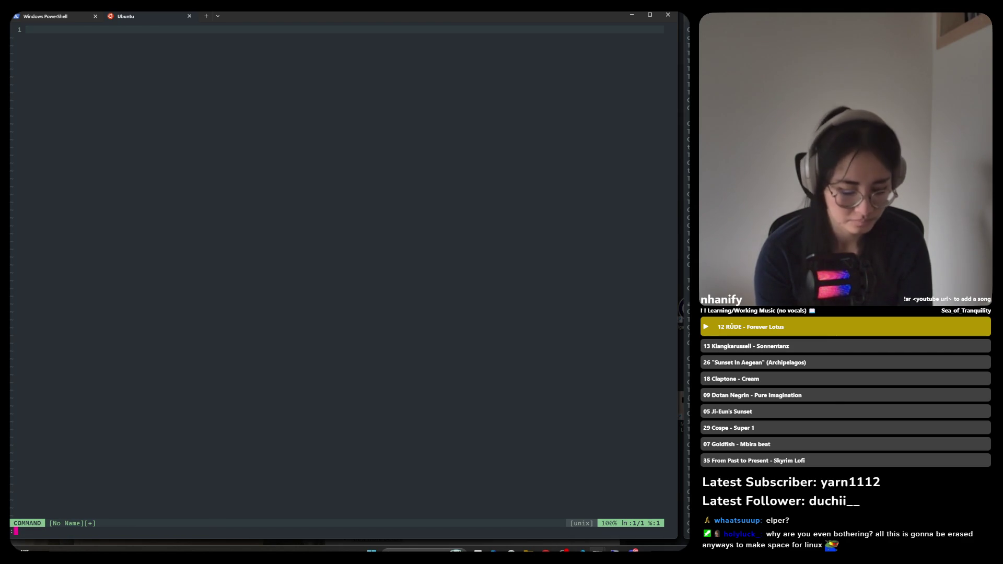
text(q)
key(Return)
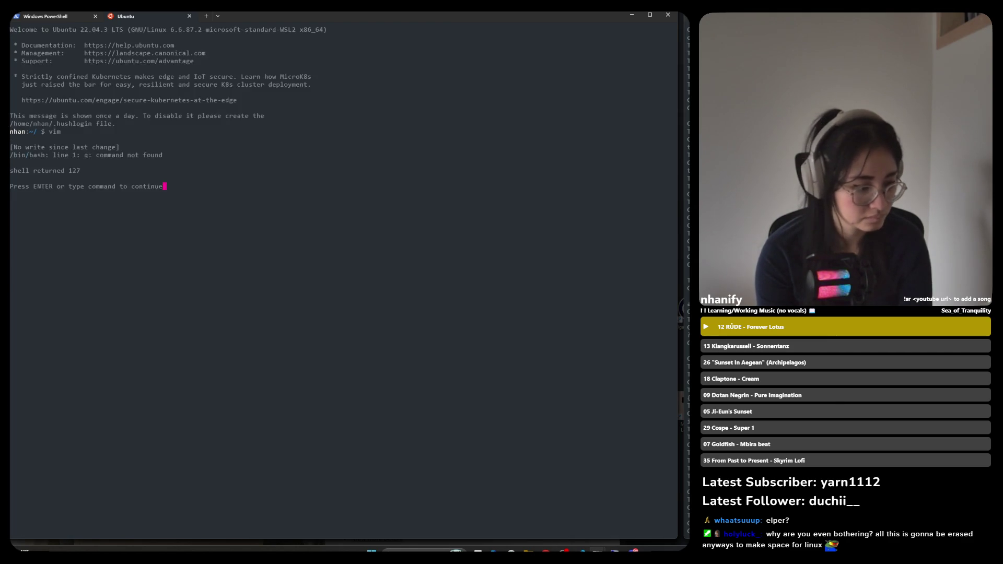
key(Return)
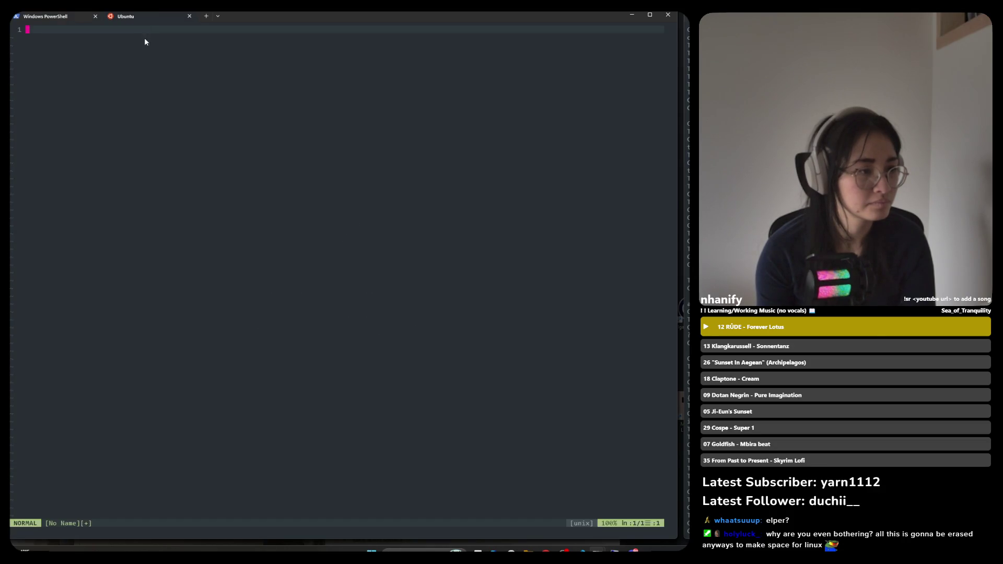
Try quitting again with :q and a mistyped :1q, then start another command line
text(:q)
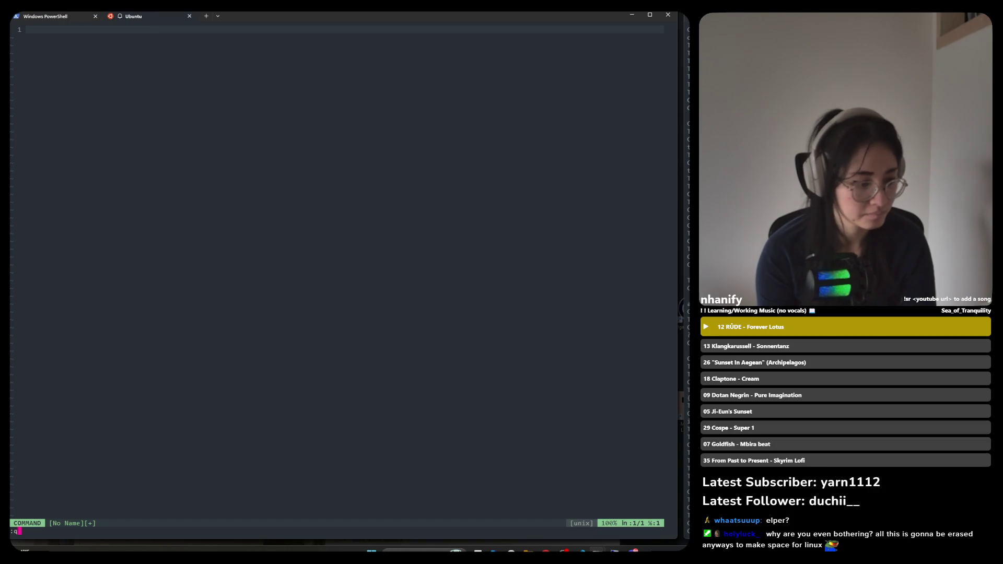
key(Return)
text(:1)
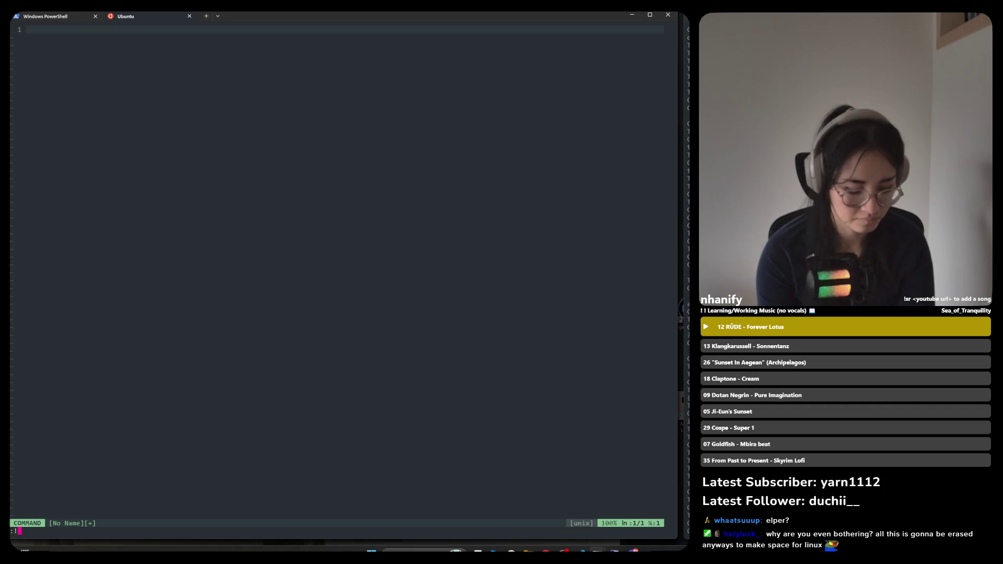
text(q)
key(Return)
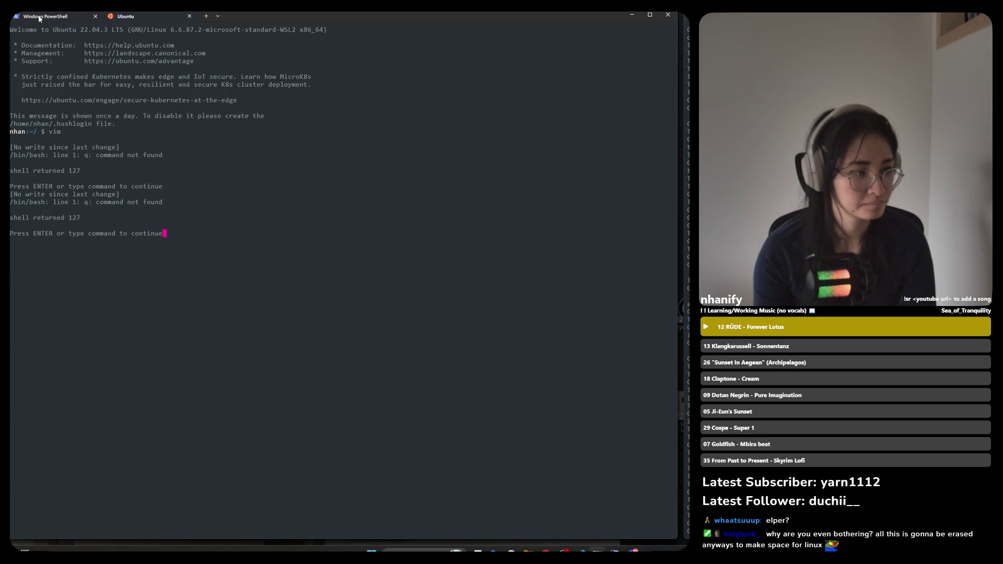
text(:)
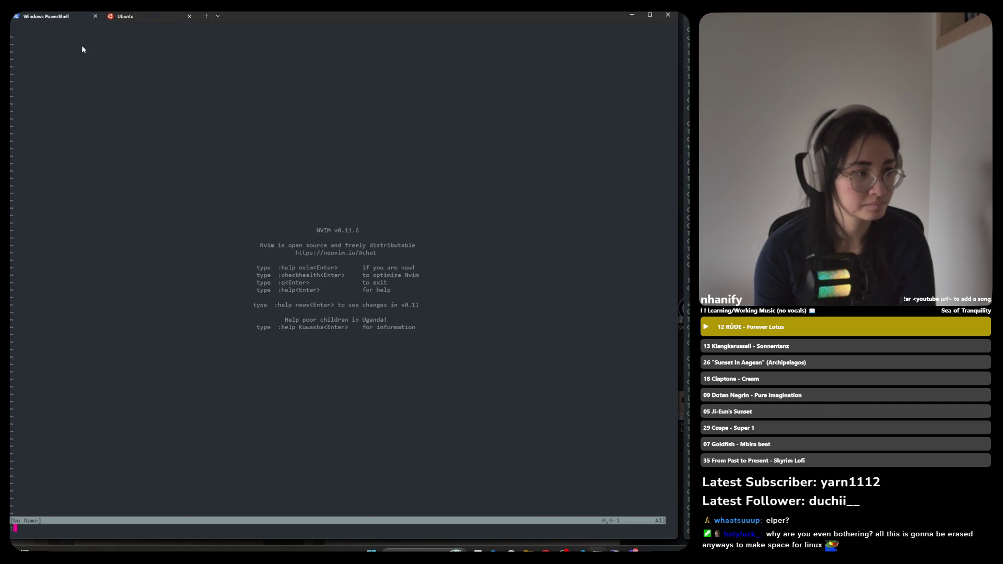
Add one blank line to the empty Neovim buffer, then switch over to VS Code
key(Escape)
key(i)
key(Return)
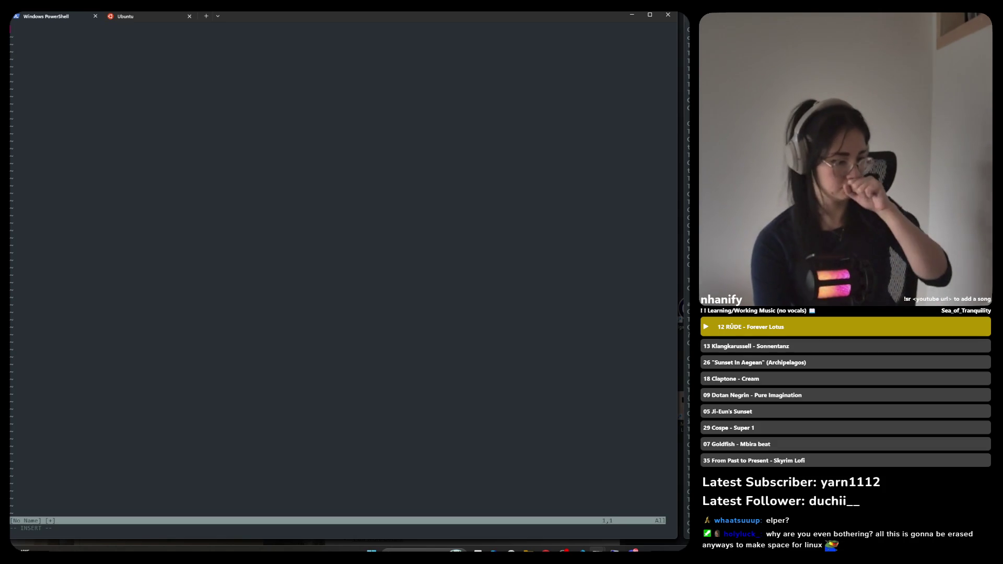
key(Escape)
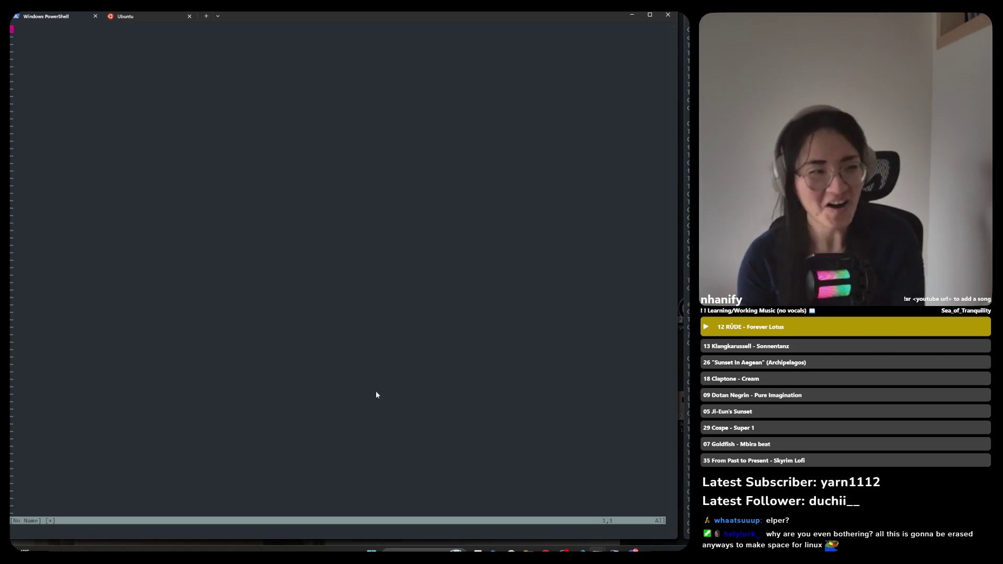
key(alt+Tab)
key(alt+Tab)
key(alt+Tab)
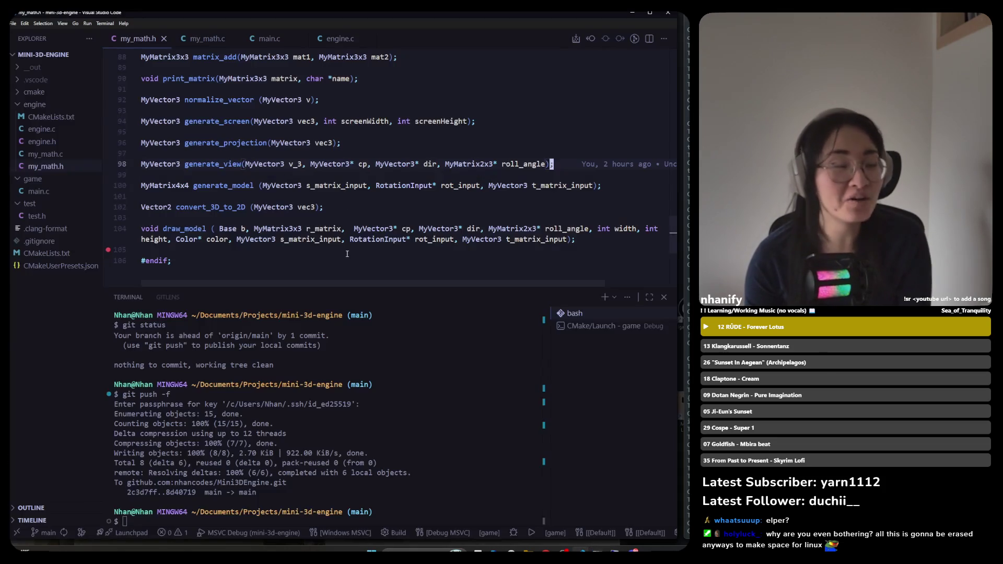
key(alt+Tab)
key(alt+Tab)
Bring Chrome forward and switch to the Install - Neovim tab
key(alt+Tab)
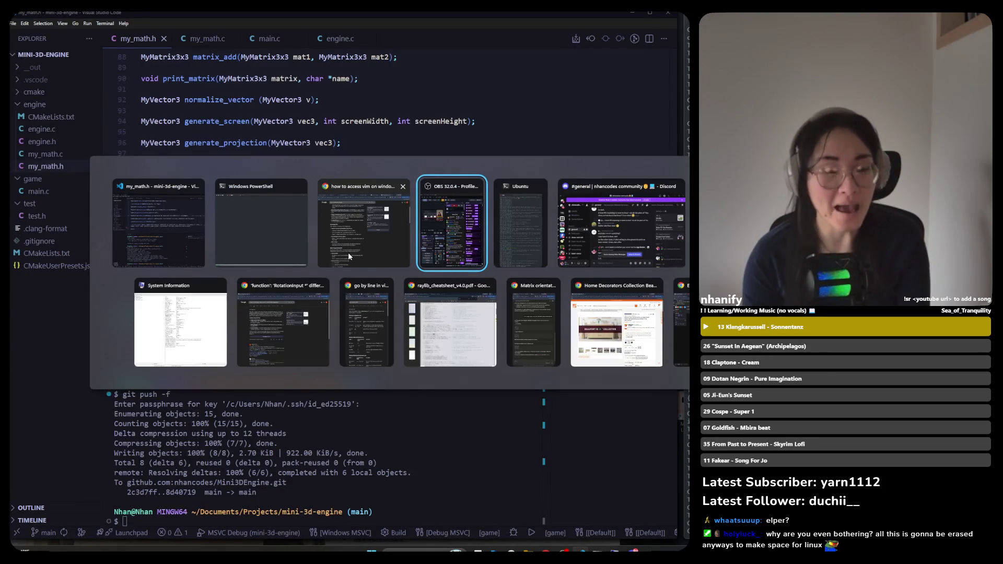
key(alt+Tab)
key(alt+shift+Tab)
key(alt+shift+Tab)
key(alt+shift+Tab)
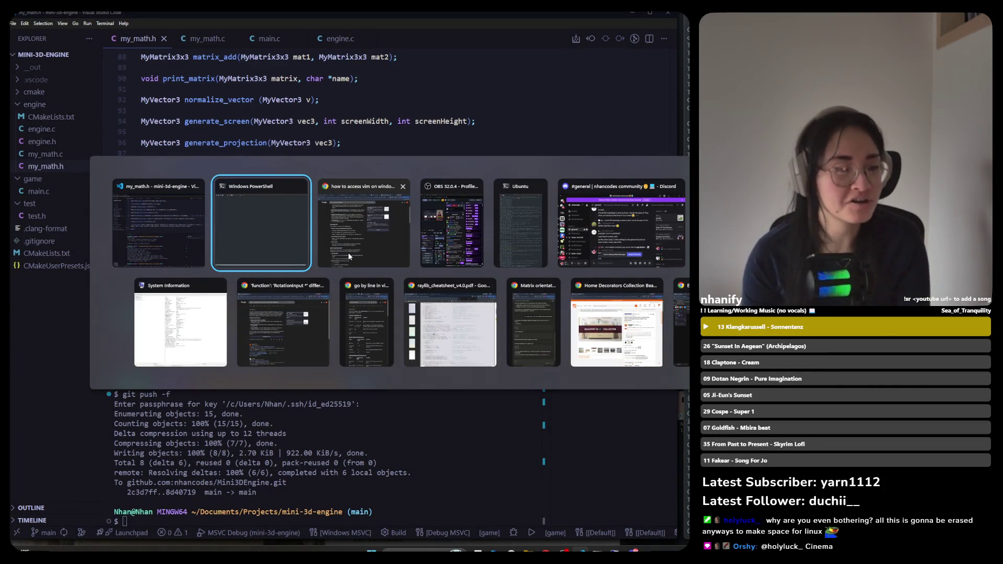
key(alt+Tab)
key(alt+Tab)
key(alt+Tab)
key(alt+Tab)
key(alt+shift+Tab)
key(alt+shift+Tab)
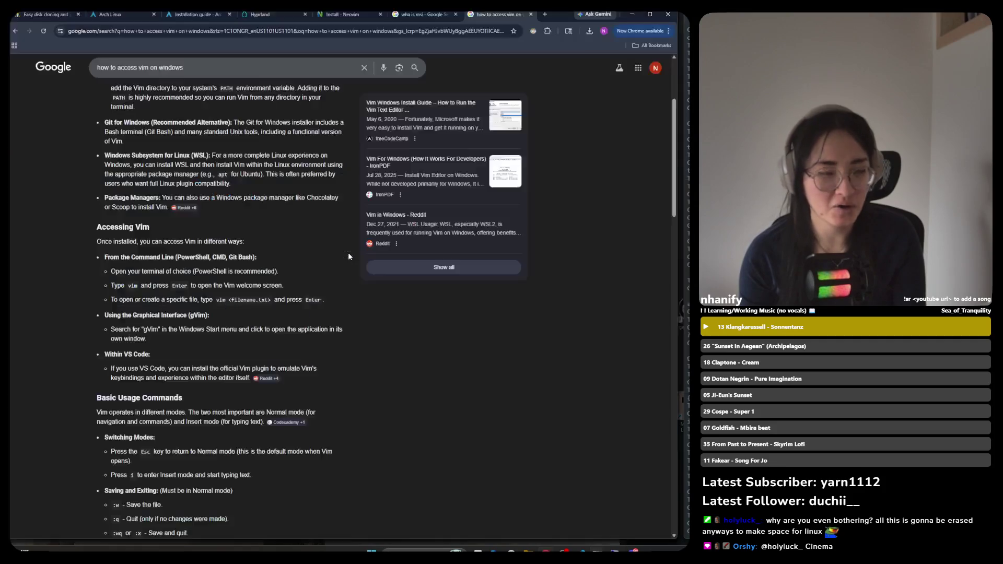
click(324, 16)
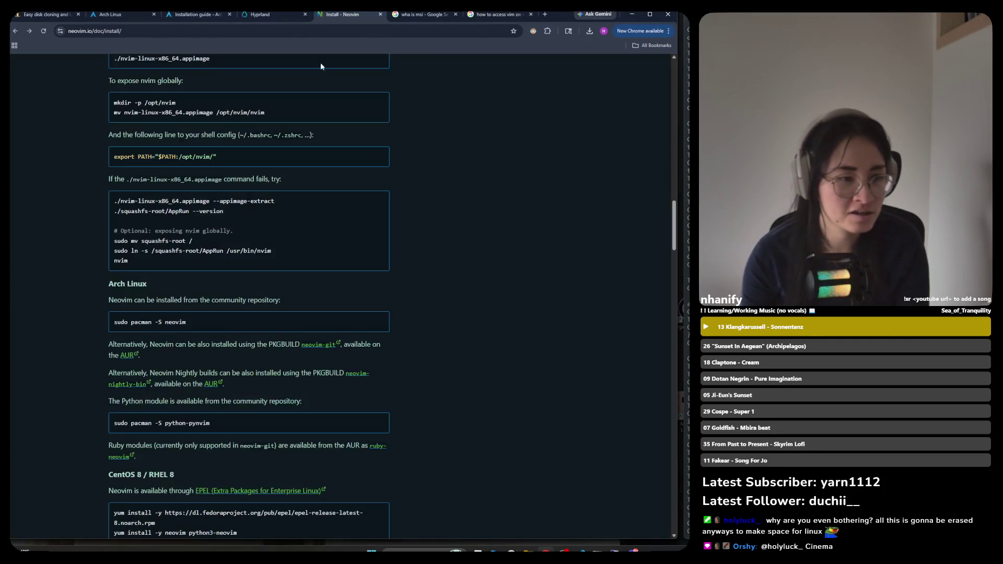
Scroll through the per-platform install sections and back, then follow Discover plugins
scroll(310, 197, down, 4)
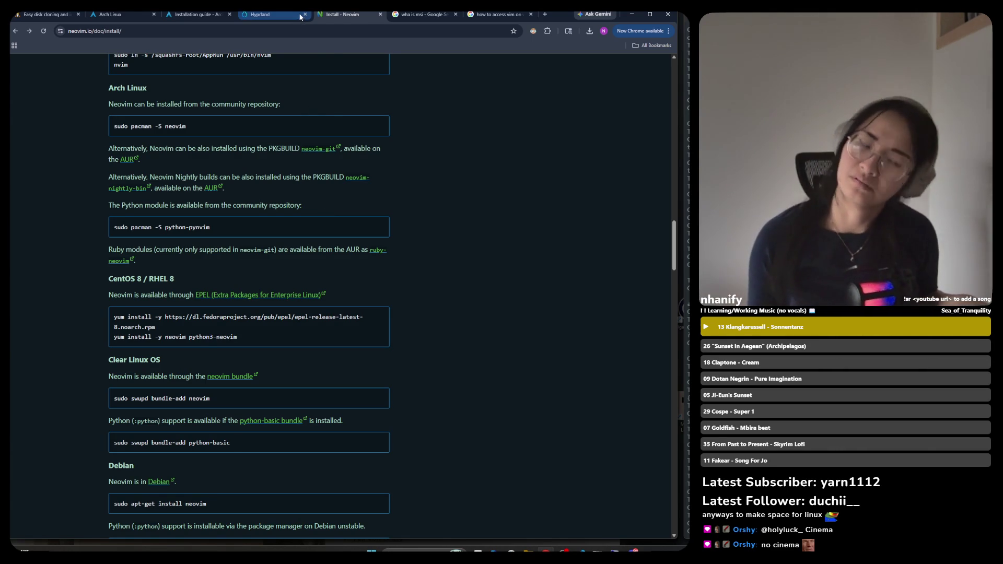
scroll(462, 355, down, 5)
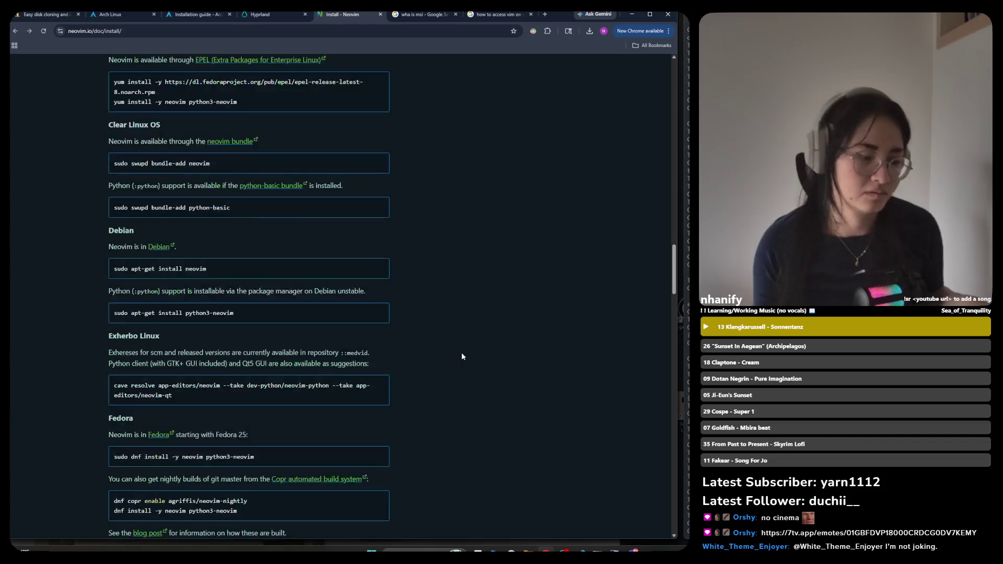
scroll(460, 347, down, 4)
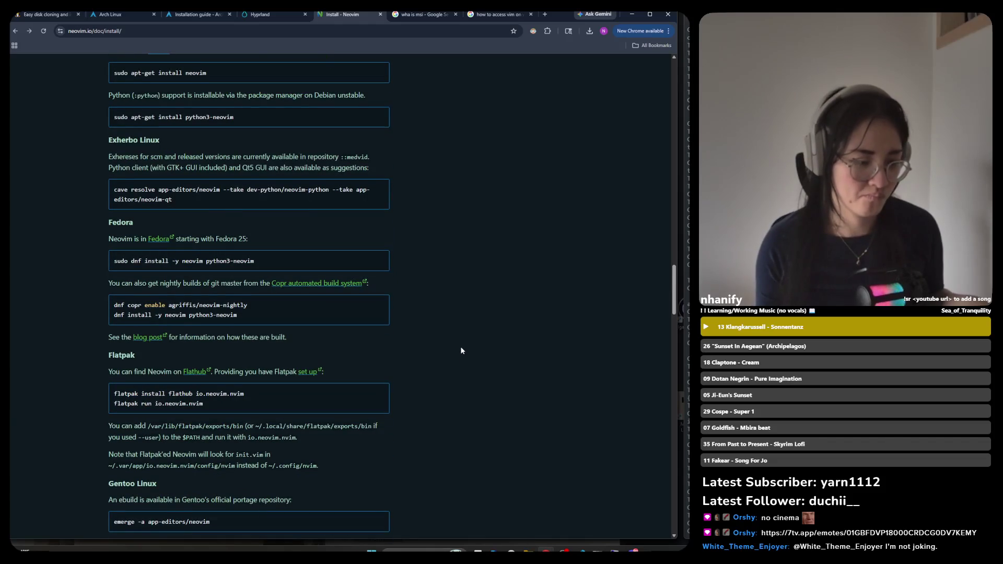
scroll(460, 347, down, 2)
scroll(460, 347, up, 3)
scroll(461, 352, up, 15)
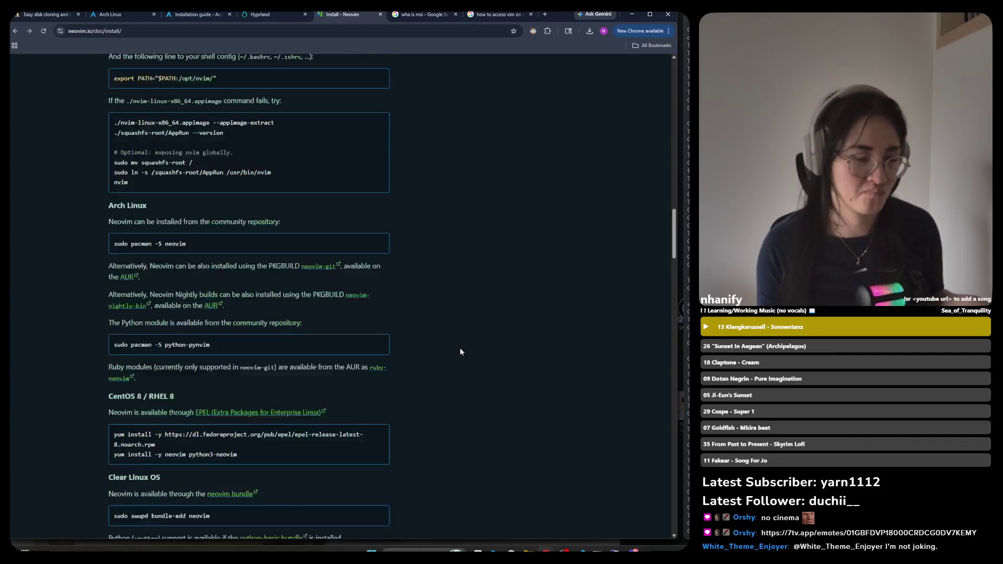
scroll(461, 355, up, 6)
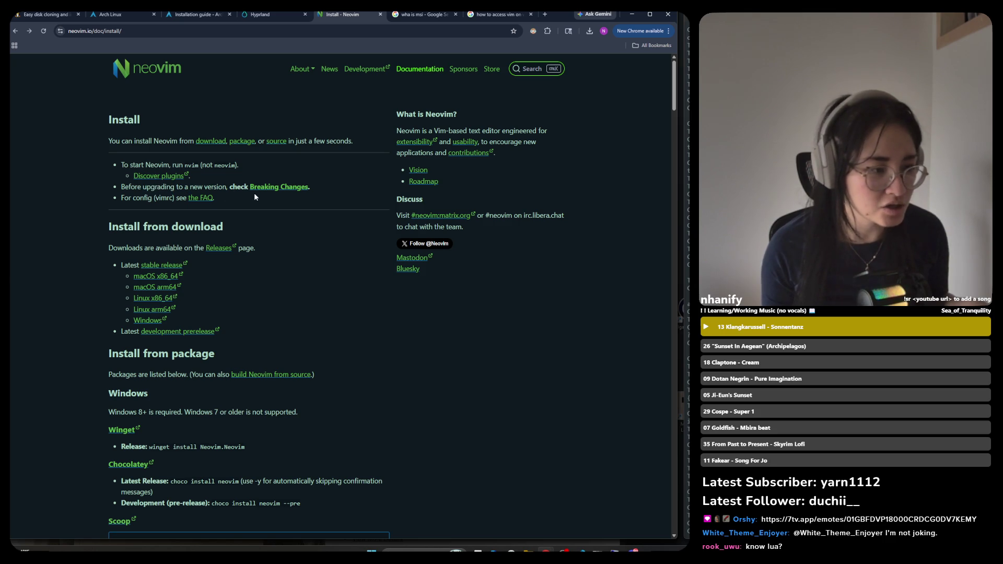
click(168, 177)
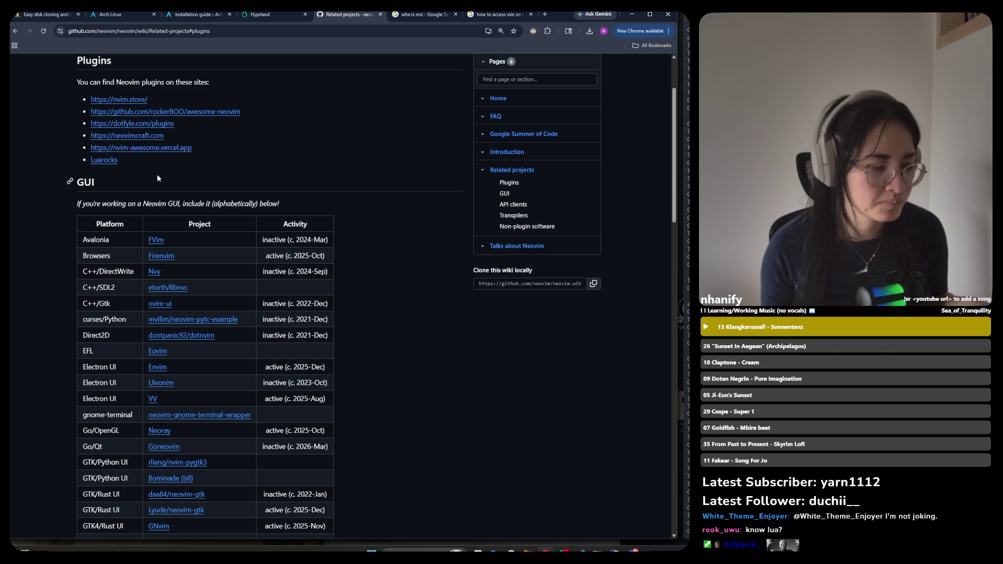
Switch from the wiki's Related projects page back to Windows Terminal's empty Neovim buffer
key(alt+Tab)
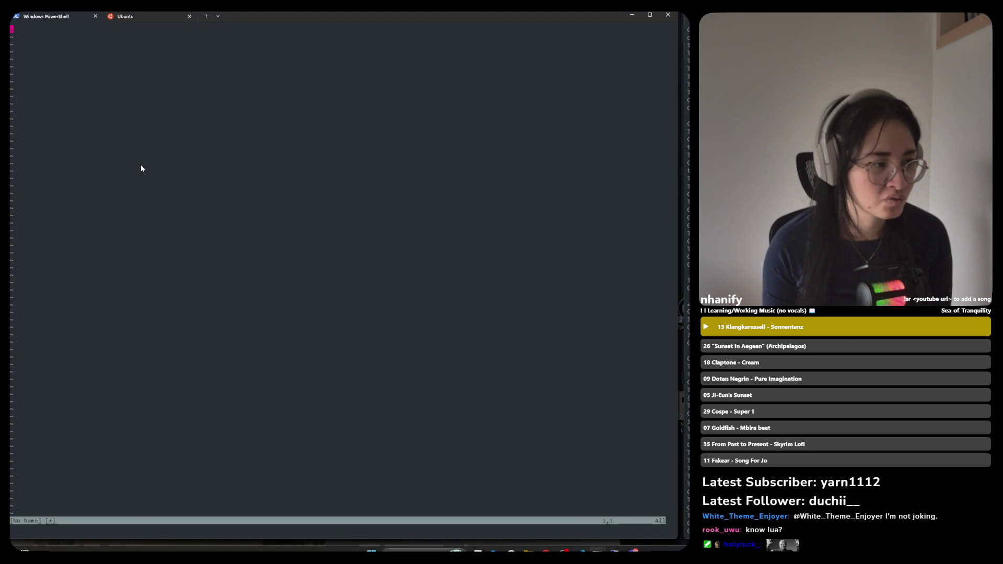
Switch back to the Neovim wiki's Related projects page in Chrome
key(alt+Tab)
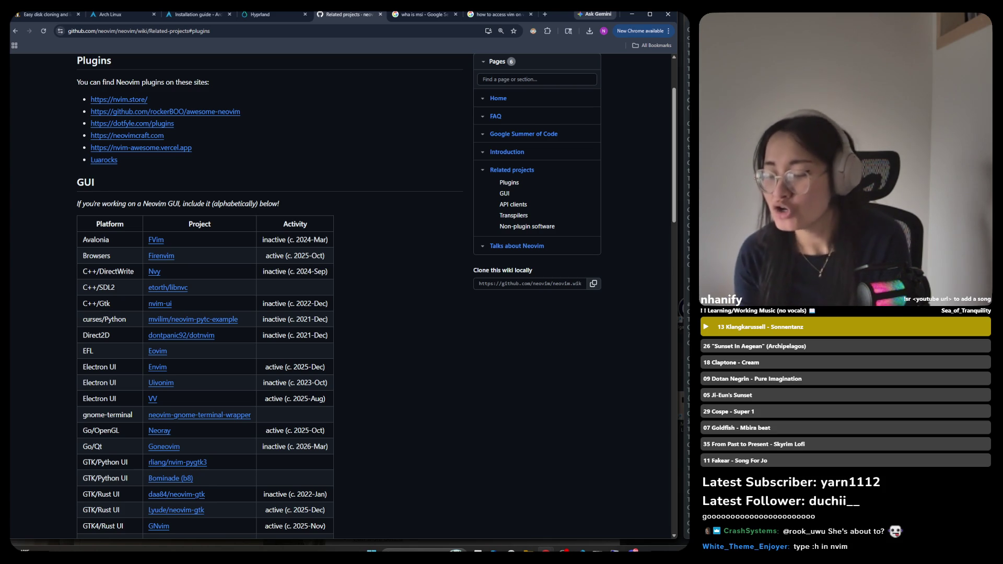
Return briefly to the terminal's Neovim buffer, then to the YouTube Neovim course in Chrome
key(alt+Tab)
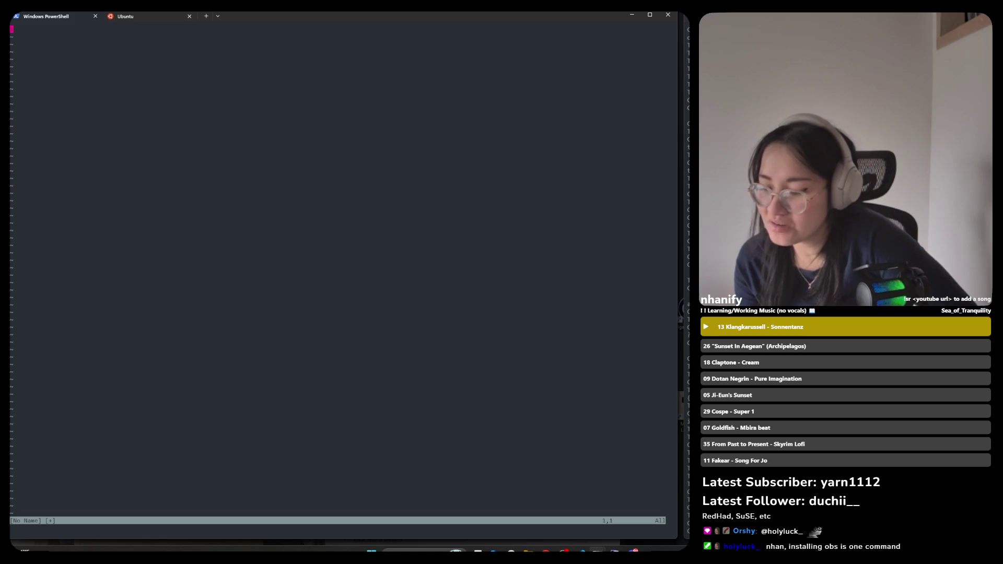
key(alt+Tab)
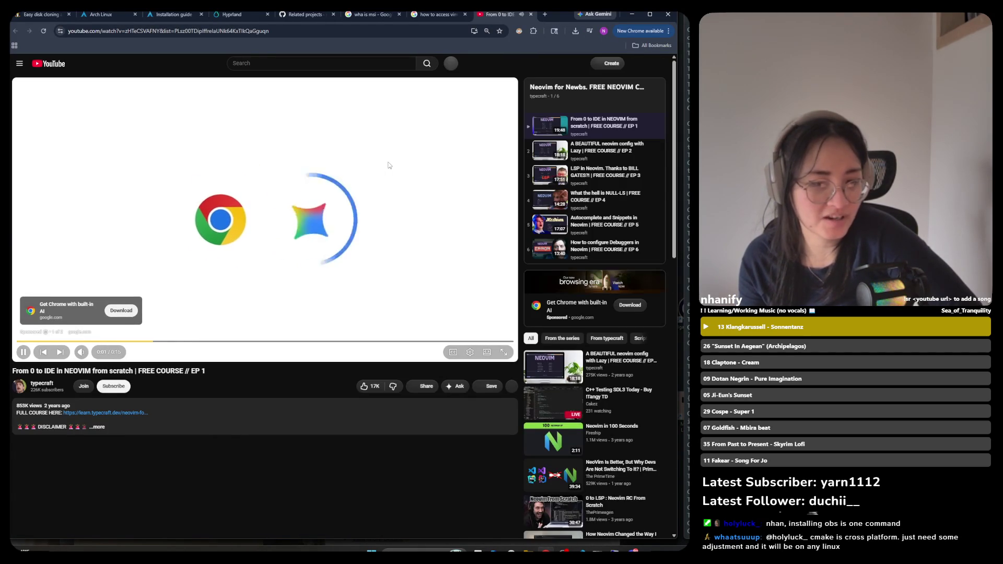
Mute and skip the pre-roll ad, restore sound, and pause 'From 0 to IDE in NEOVIM from scratch'
click(389, 165)
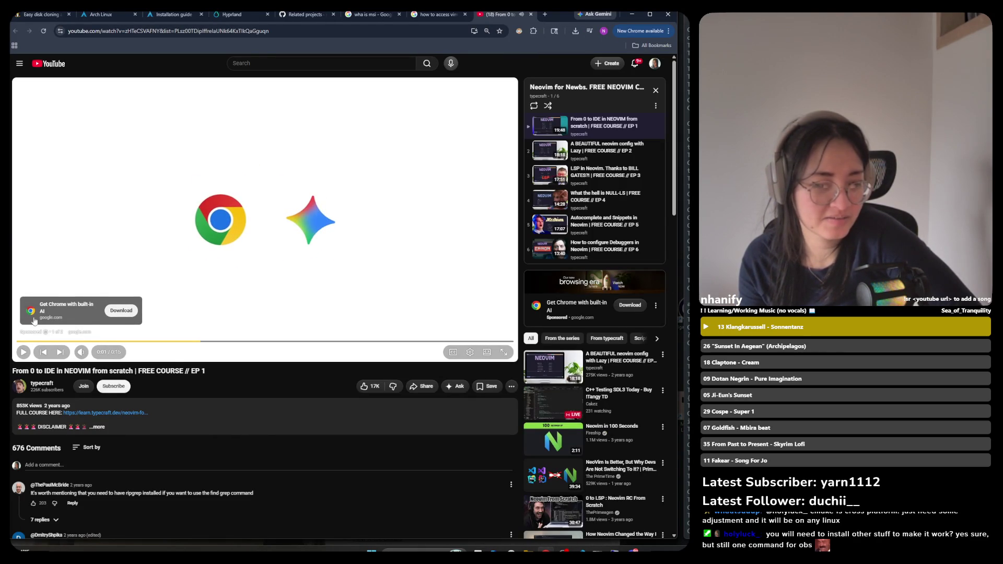
click(83, 336)
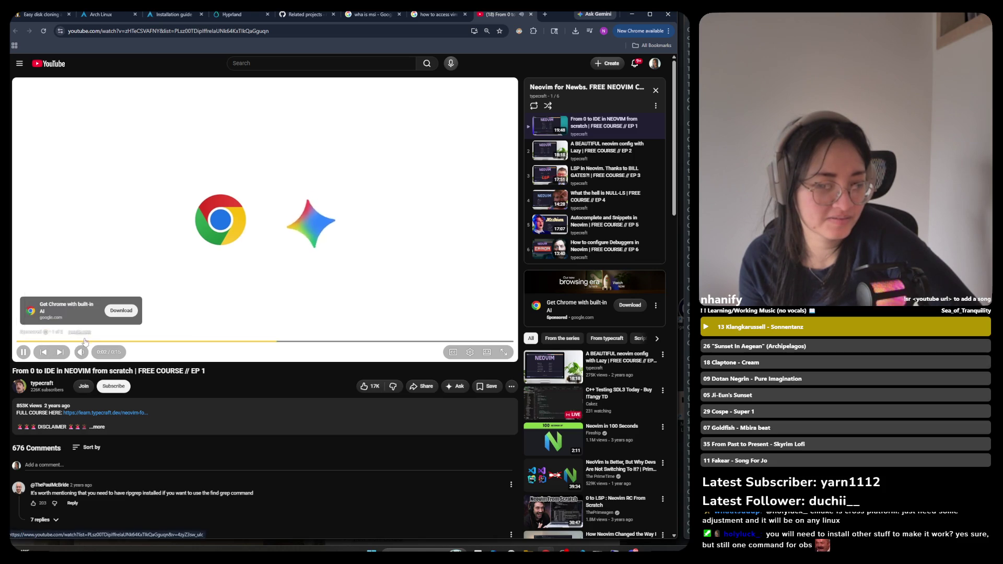
click(81, 352)
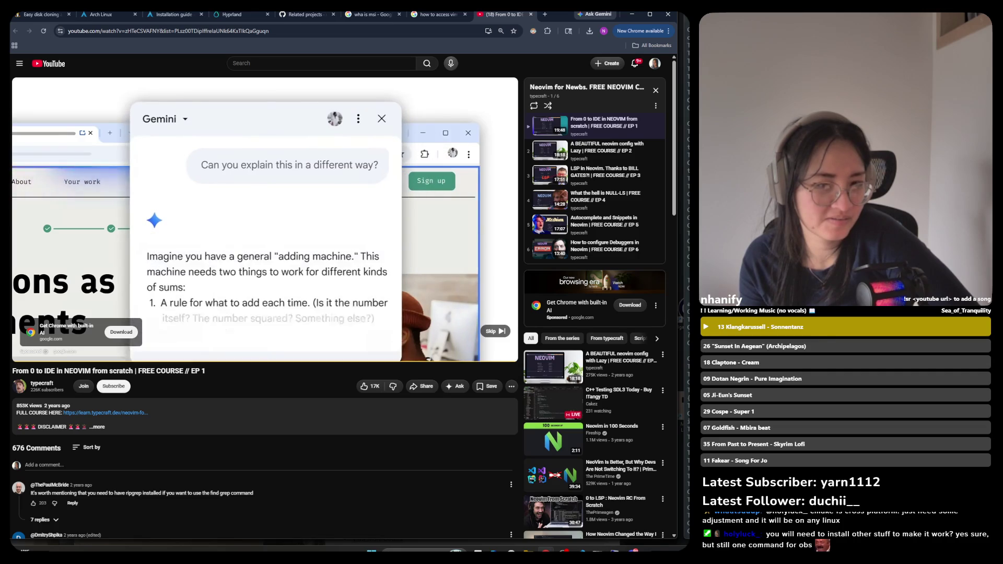
click(492, 330)
click(81, 355)
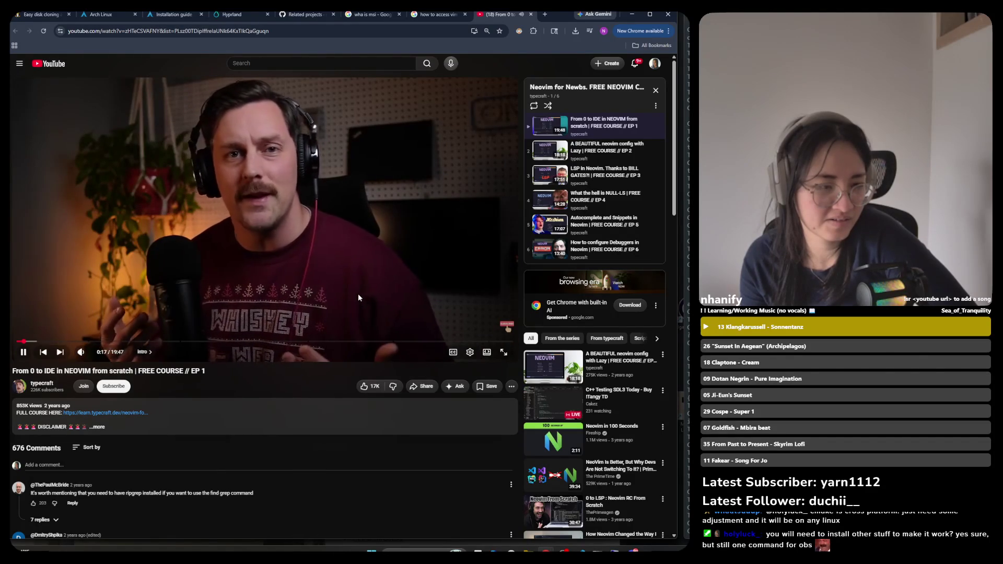
click(362, 252)
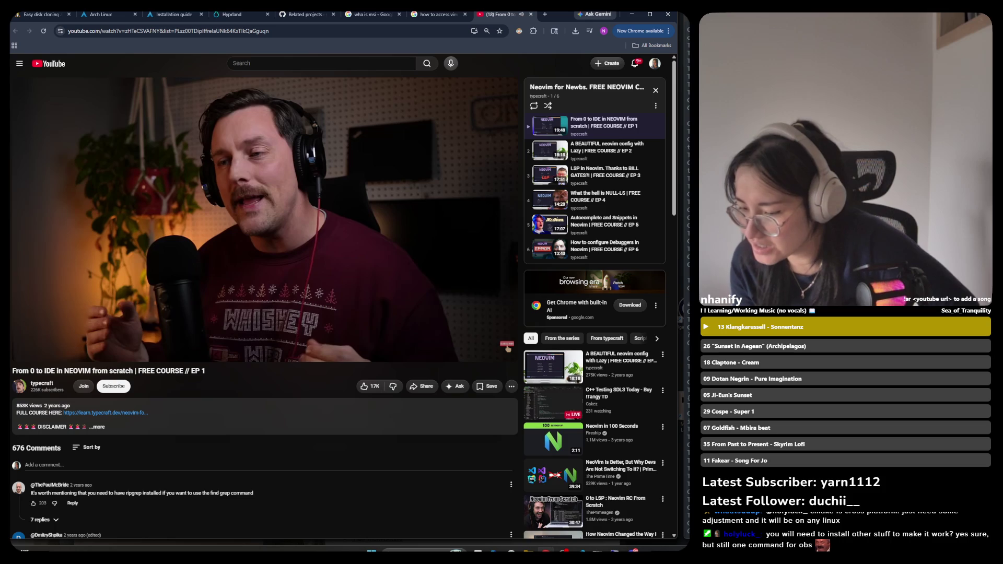
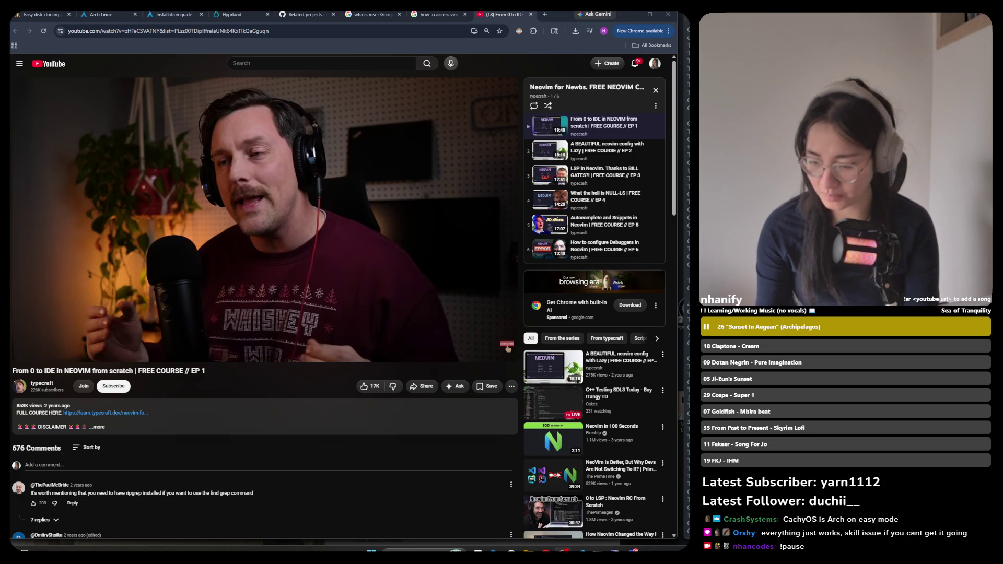
Resume episode 1 of the Neovim for Newbs course and let it play to about 1:12
click(114, 301)
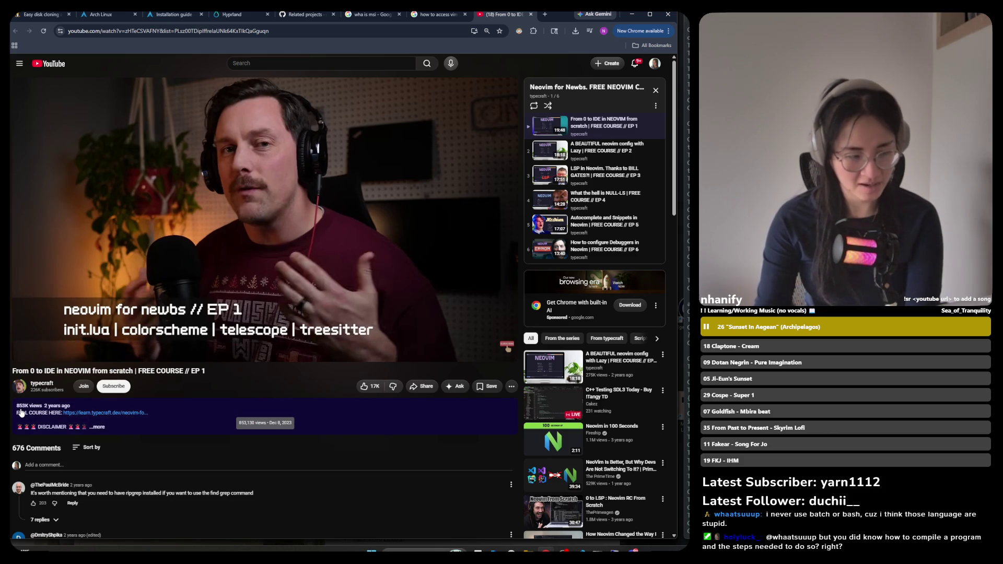
click(289, 233)
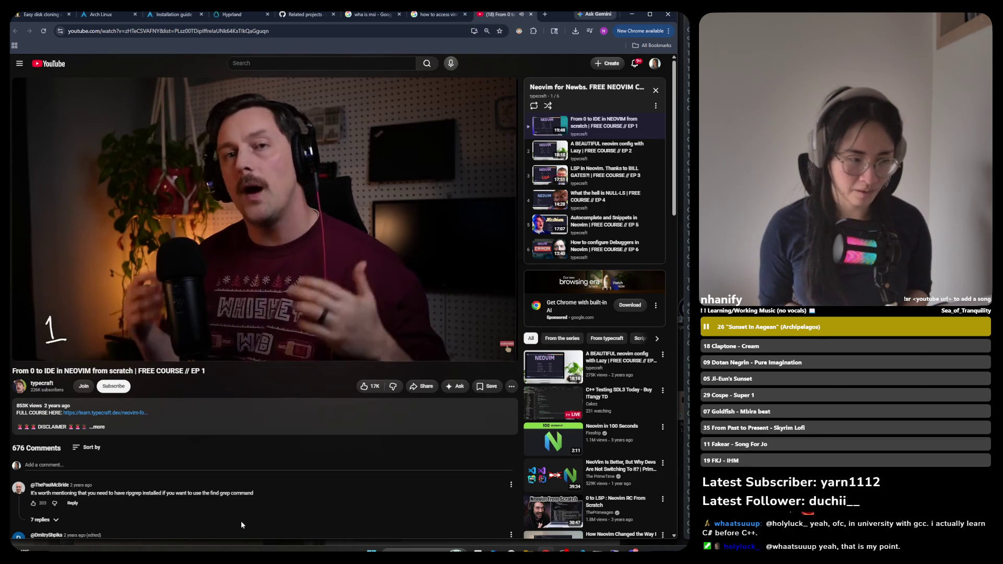
Begin switching from the YouTube course video to another window
key(alt+Tab)
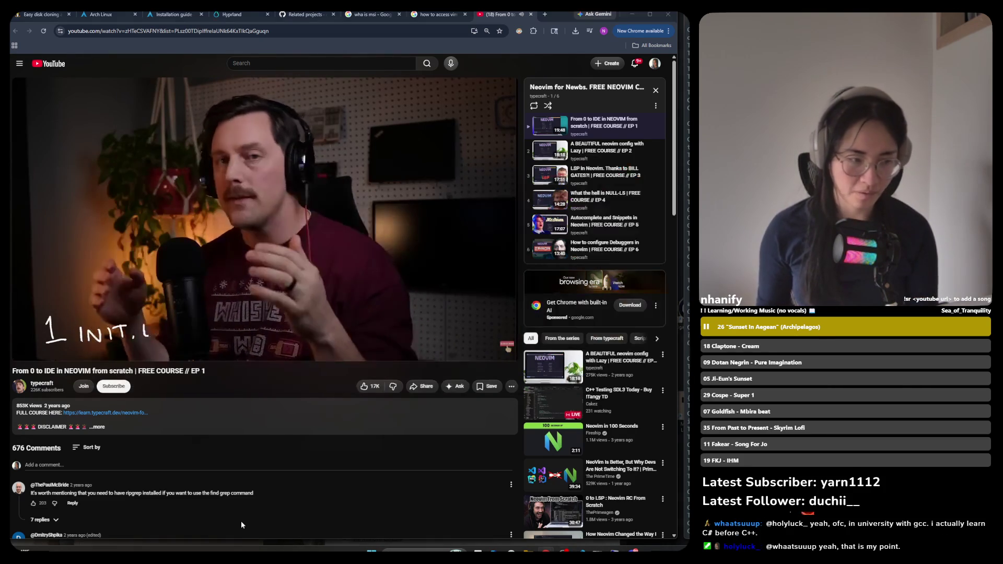
Bring the terminal's vim session forward and try quitting with q, dismissing the errors
key(alt+Tab)
key(alt+Tab)
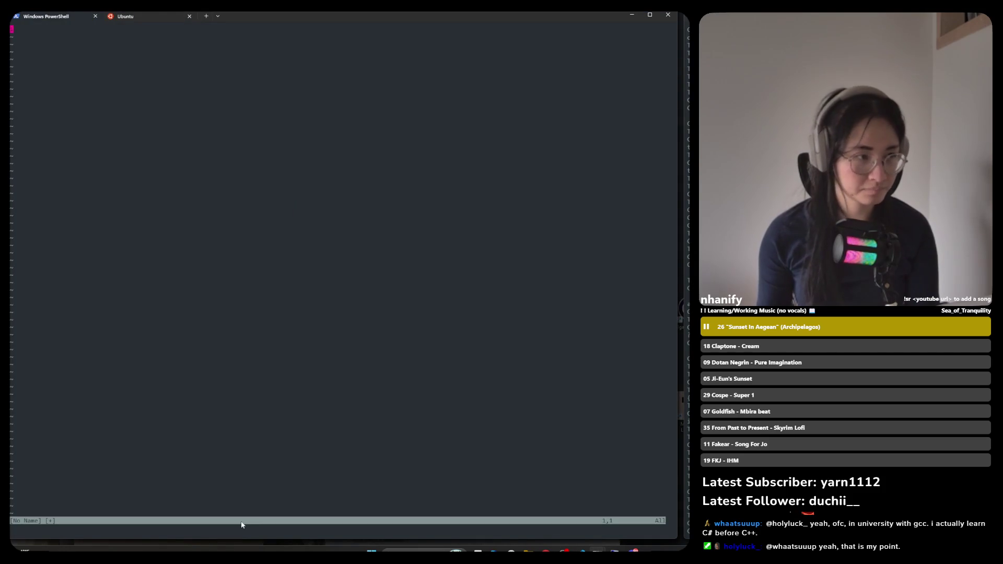
text(q)
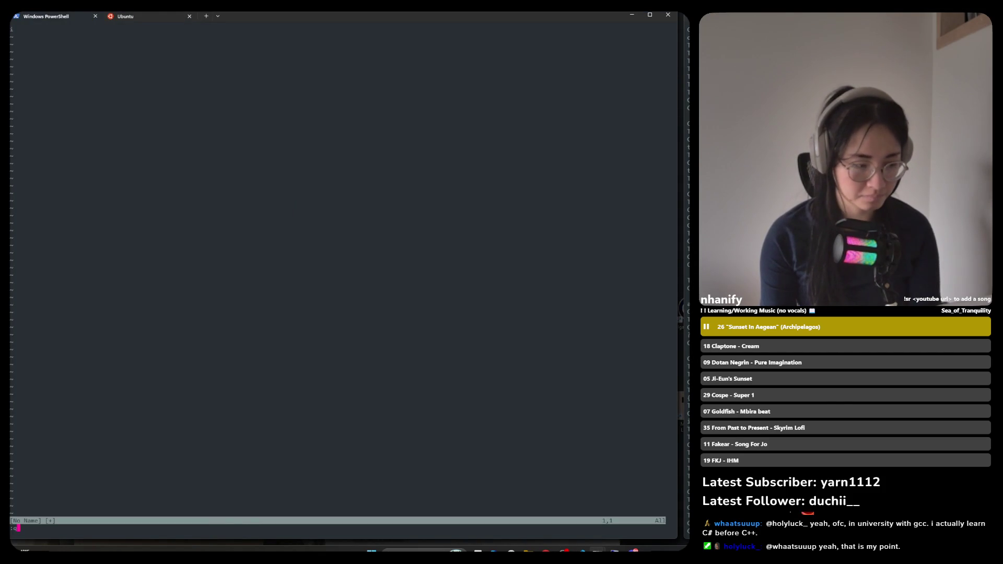
key(Return)
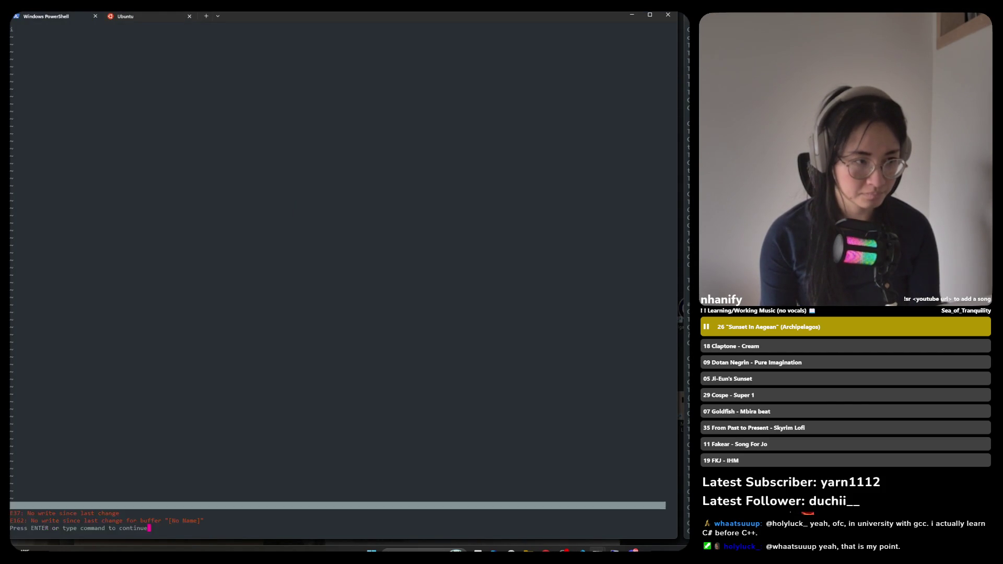
text(:)
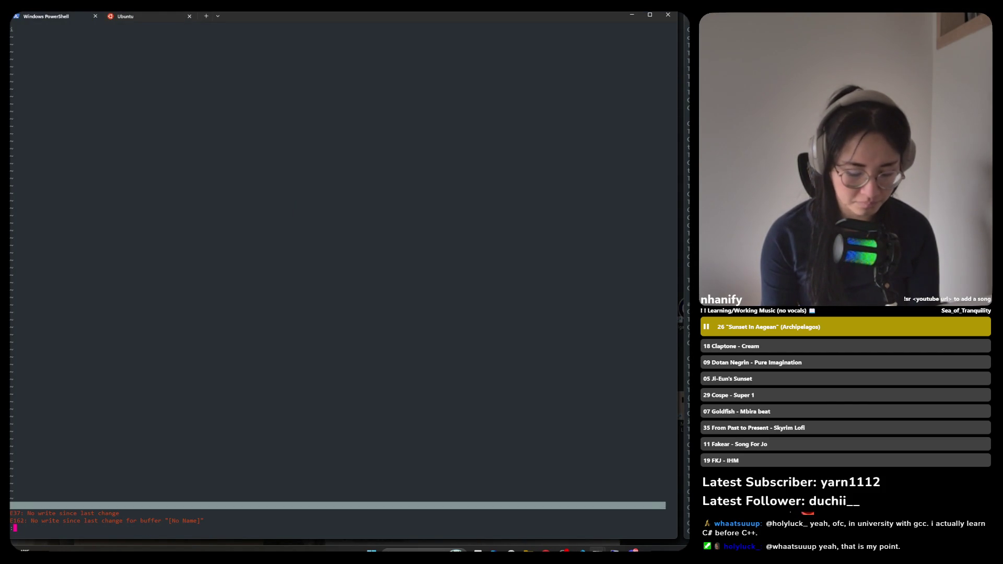
key(Return)
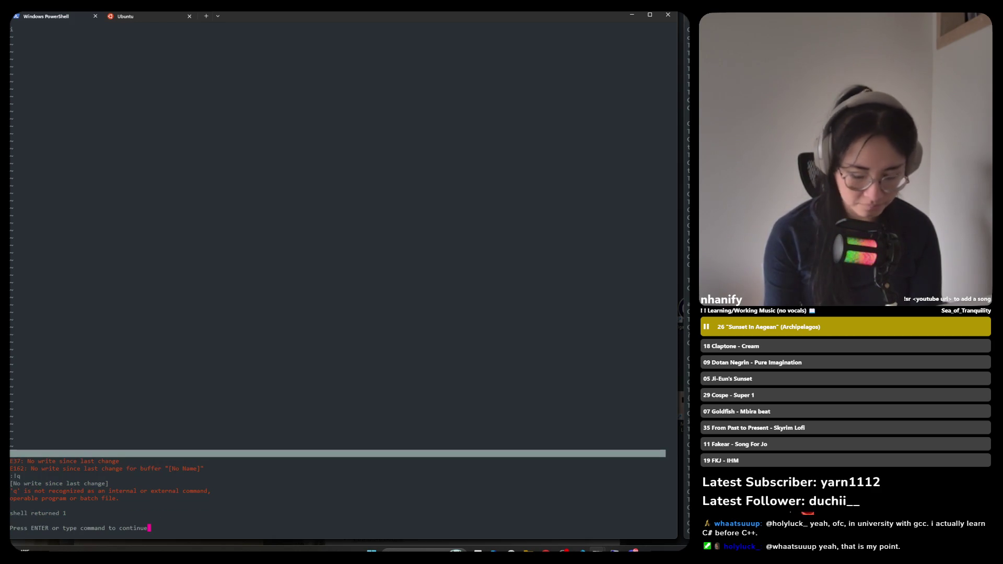
key(Return)
text(:)
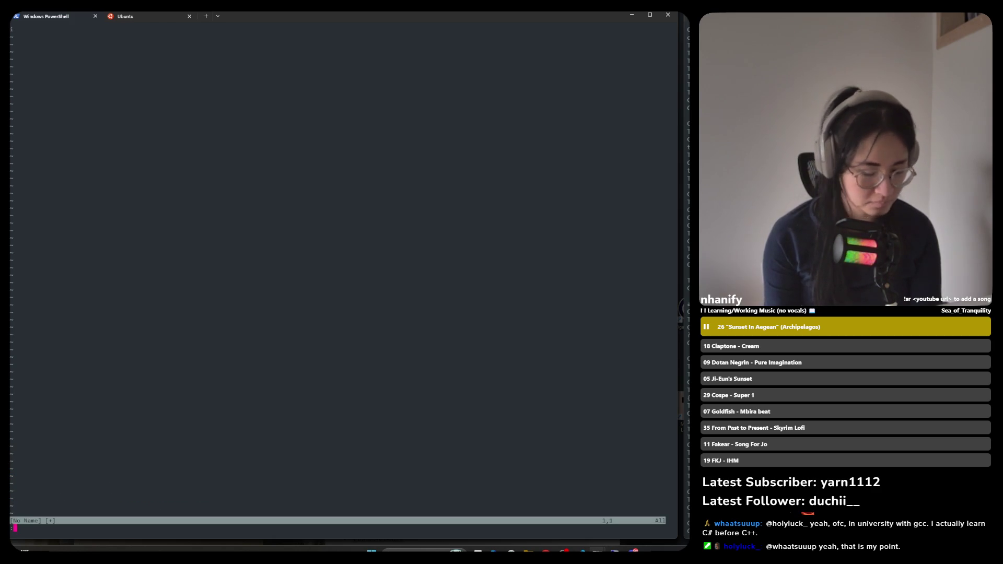
Retry quitting with :qa and :!q, dismissing each refusal, then switch away from vim
text(qa)
key(Return)
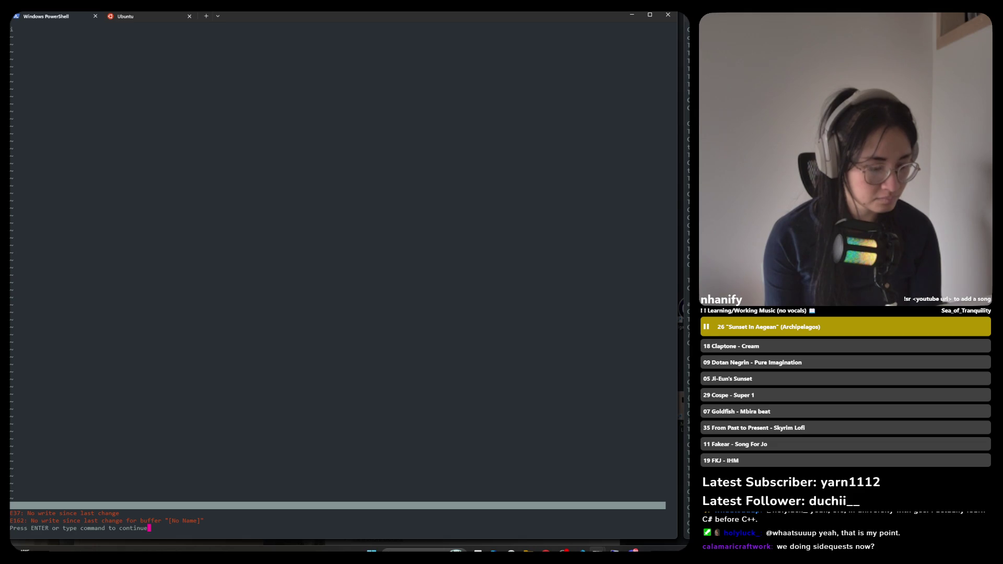
key(Return)
text(:)
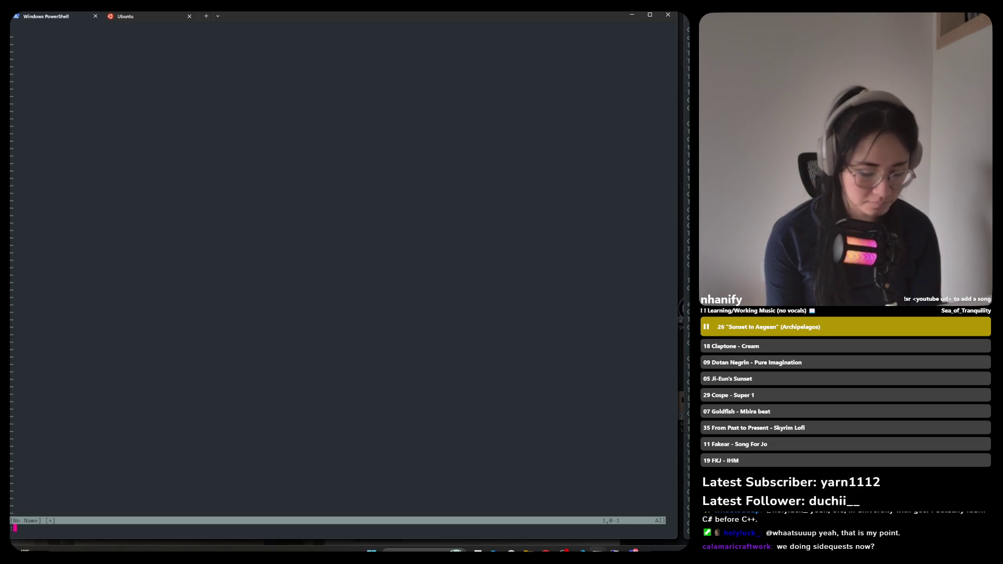
text(!q)
key(Return)
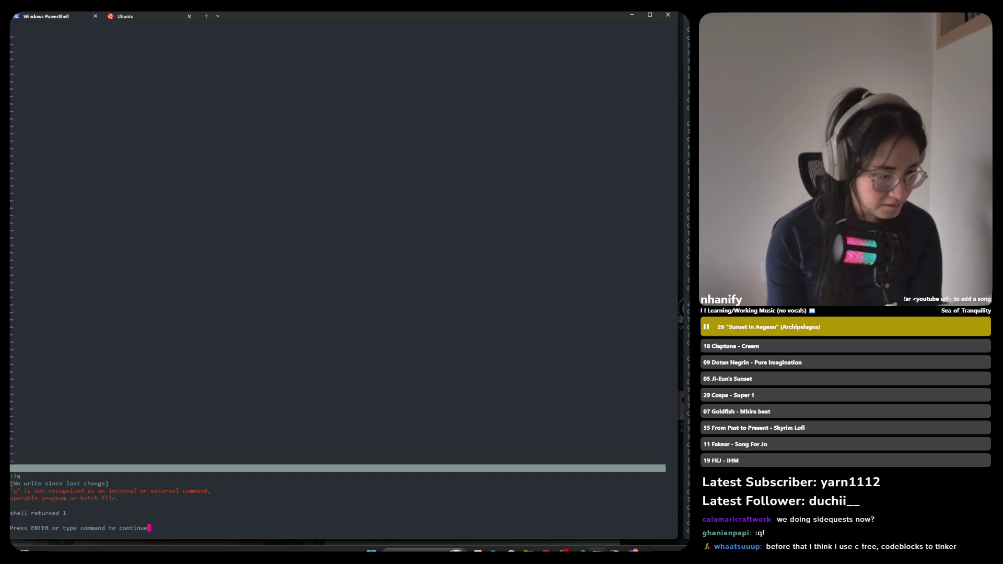
key(Return)
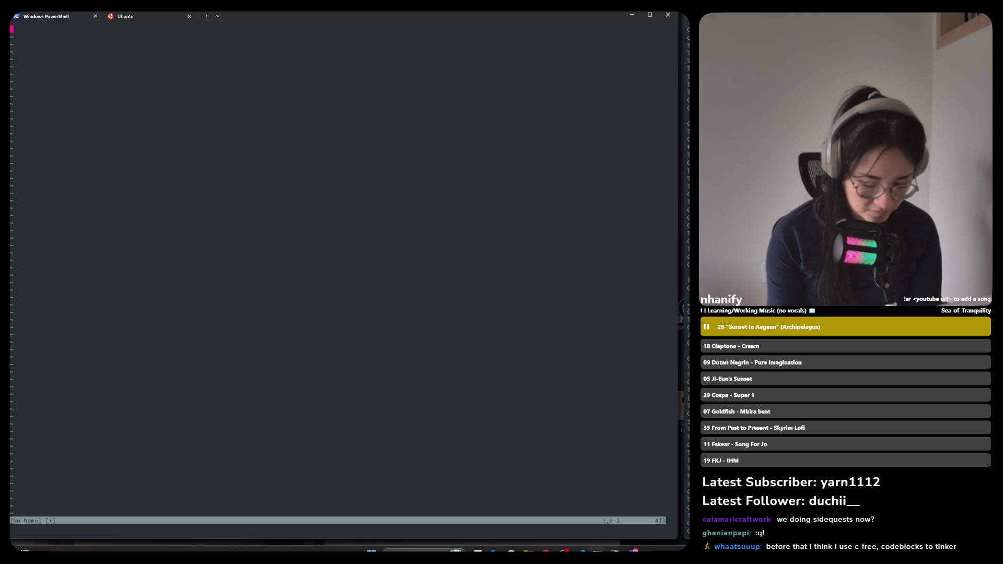
key(at)
key(ctrl+space)
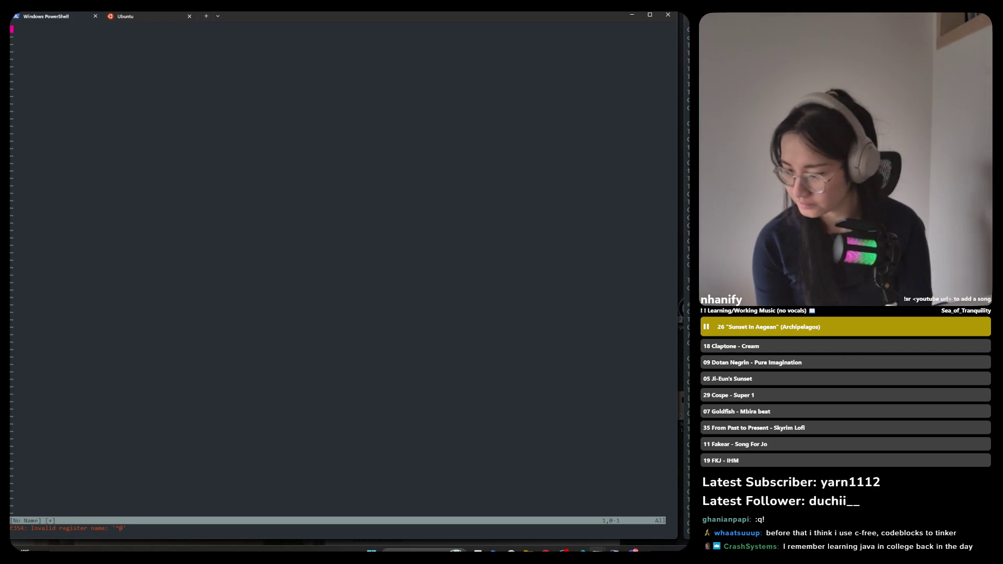
key(alt+Tab)
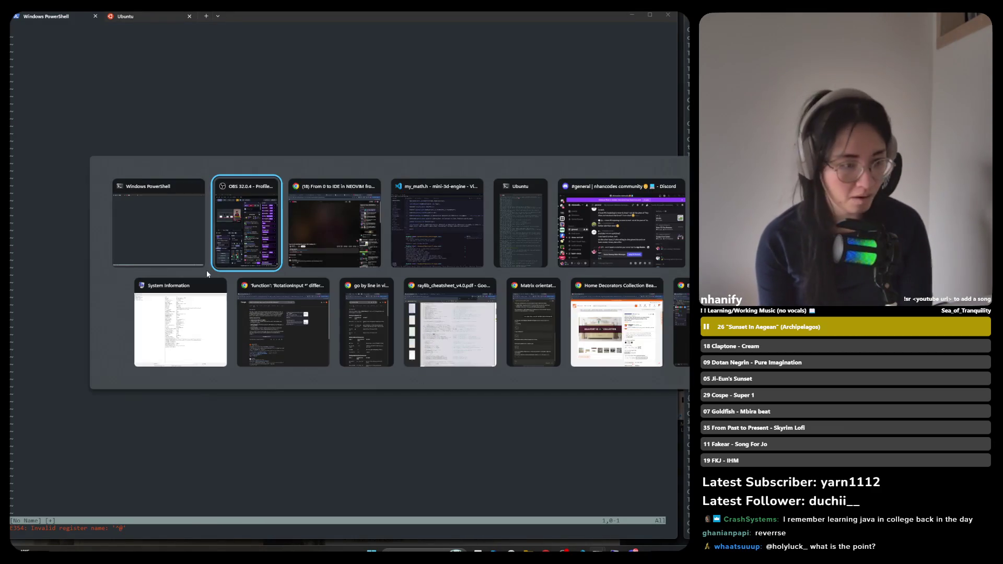
Pause the course video in Chrome and return to the terminal
key(alt+Tab)
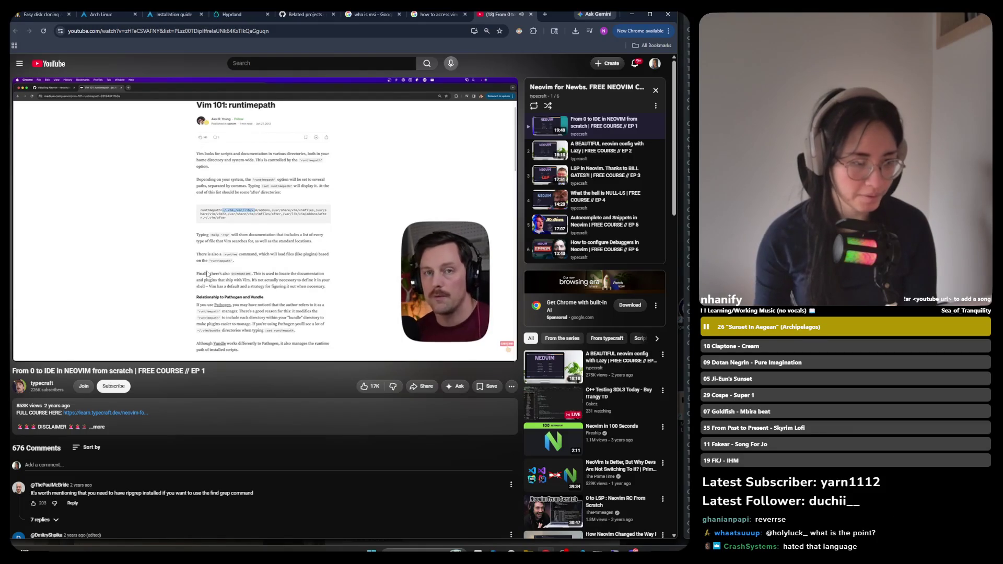
click(264, 206)
key(alt+Tab)
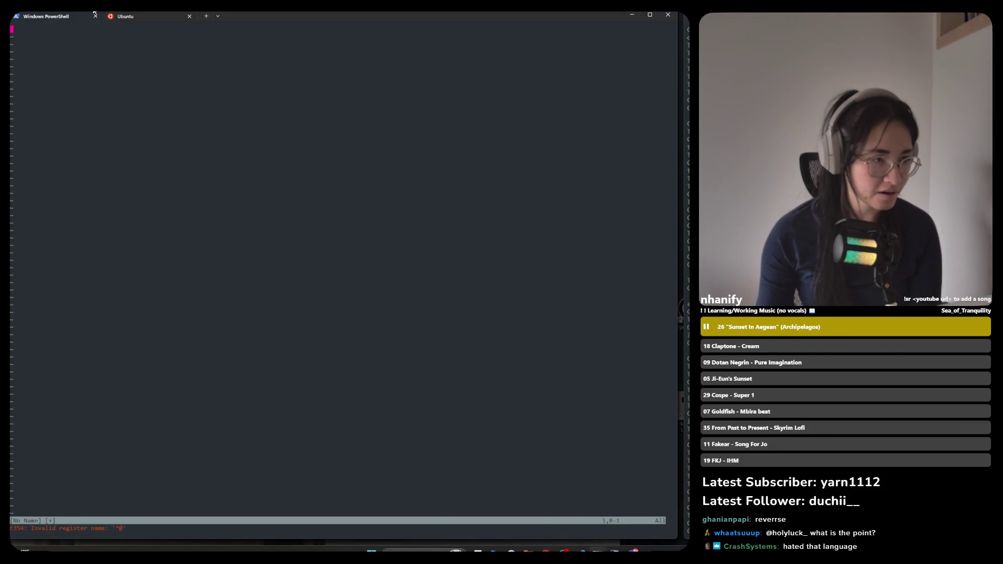
Close the Ubuntu tab, leaving PowerShell, and retry :qa in vim
click(118, 15)
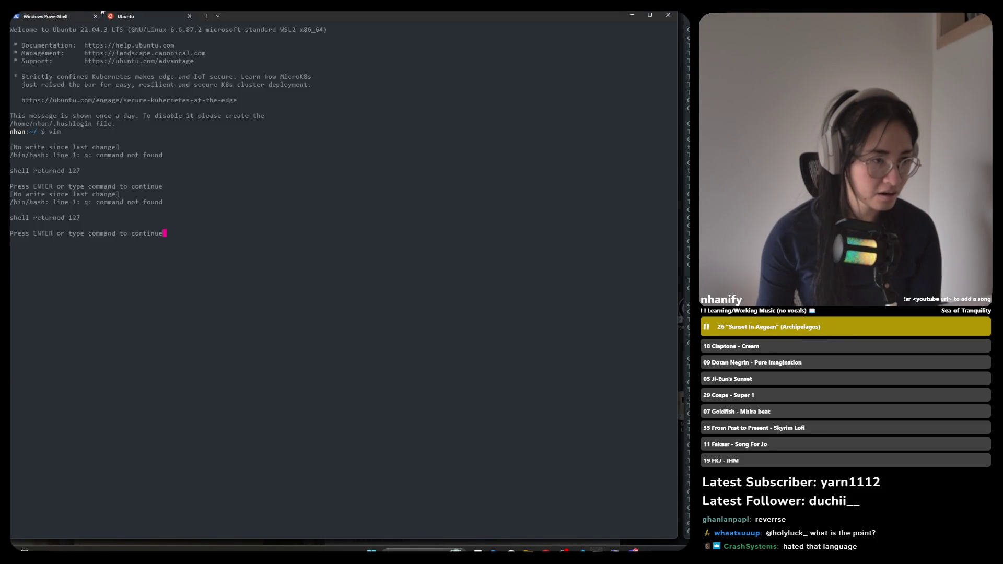
click(189, 16)
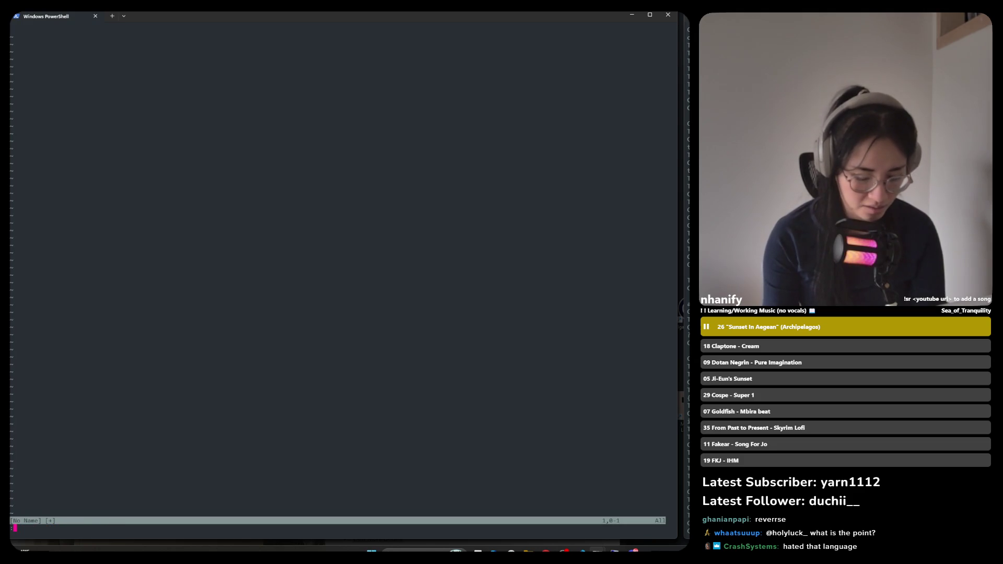
text(qa)
key(Return)
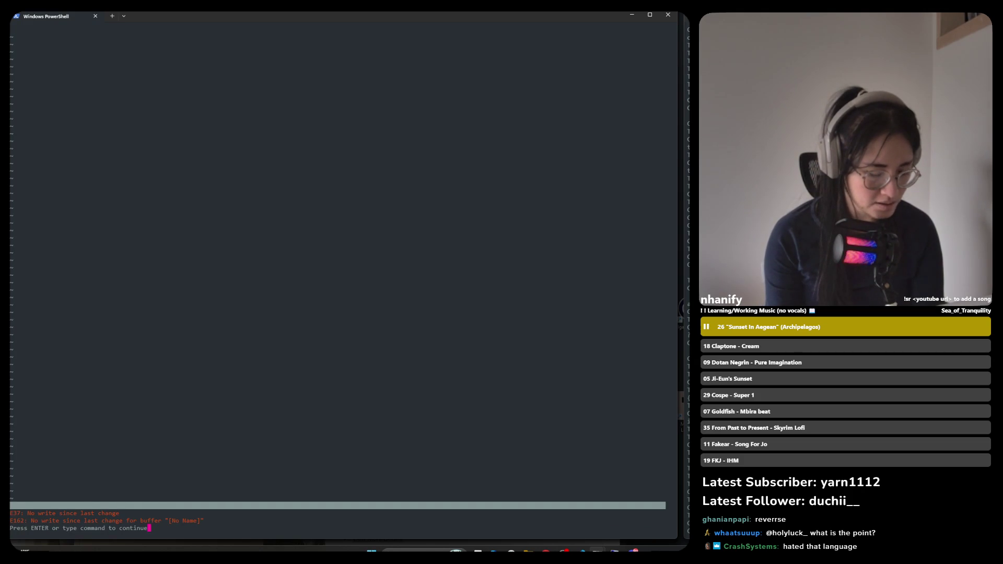
text(:)
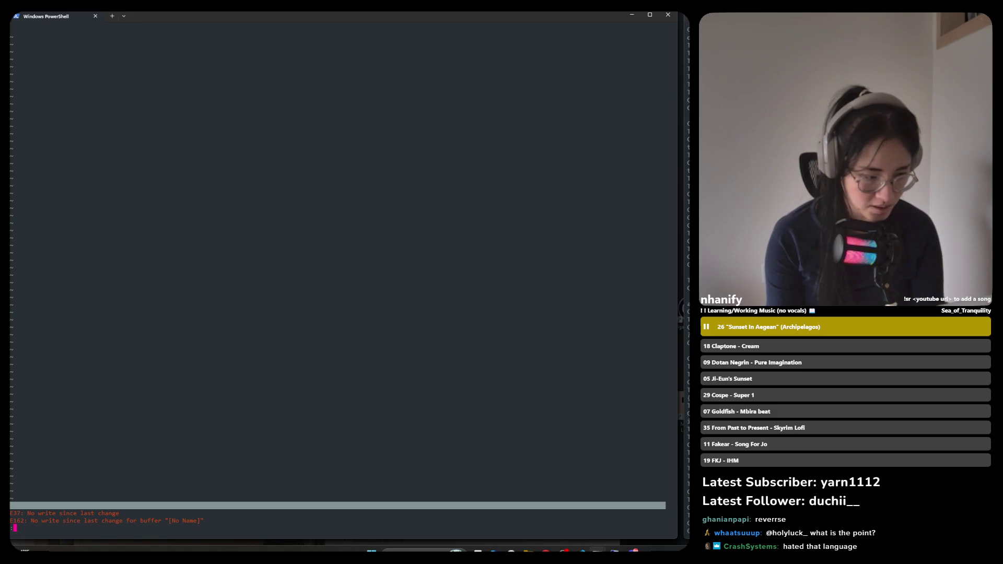
text(!)
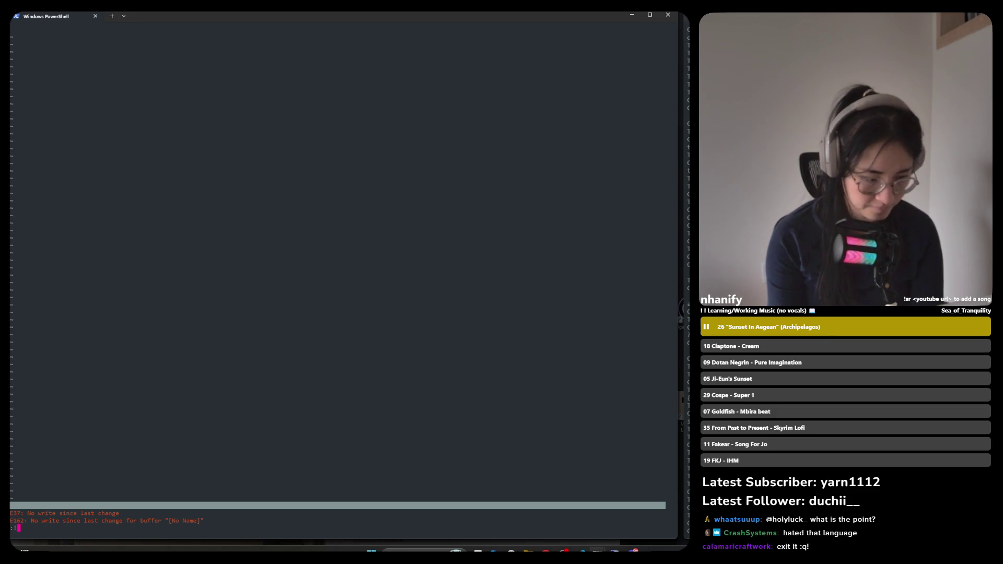
text(q)
Dismiss the shell error and force-quit Neovim without saving to return to PowerShell
key(Return)
text(:)
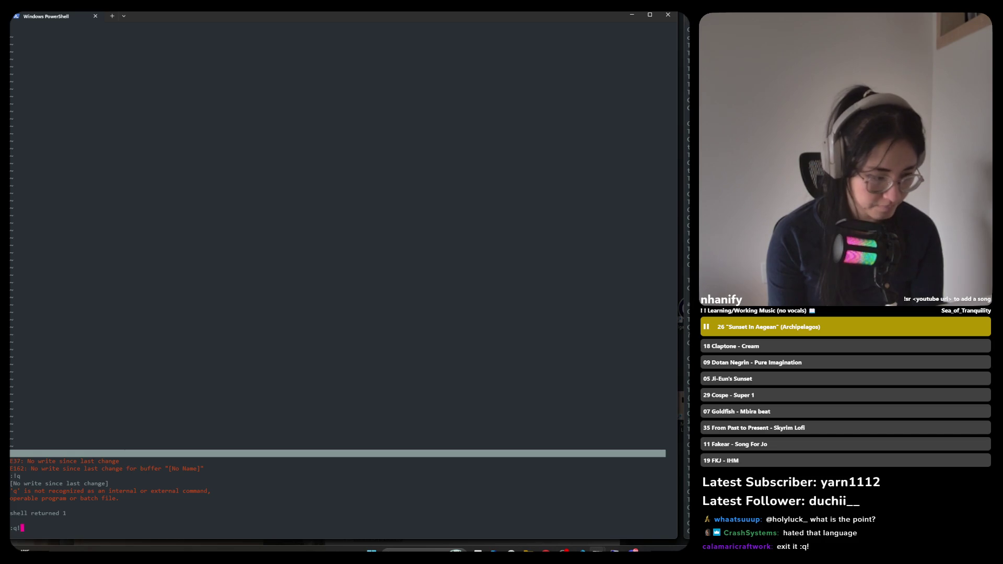
text(!)
key(Return)
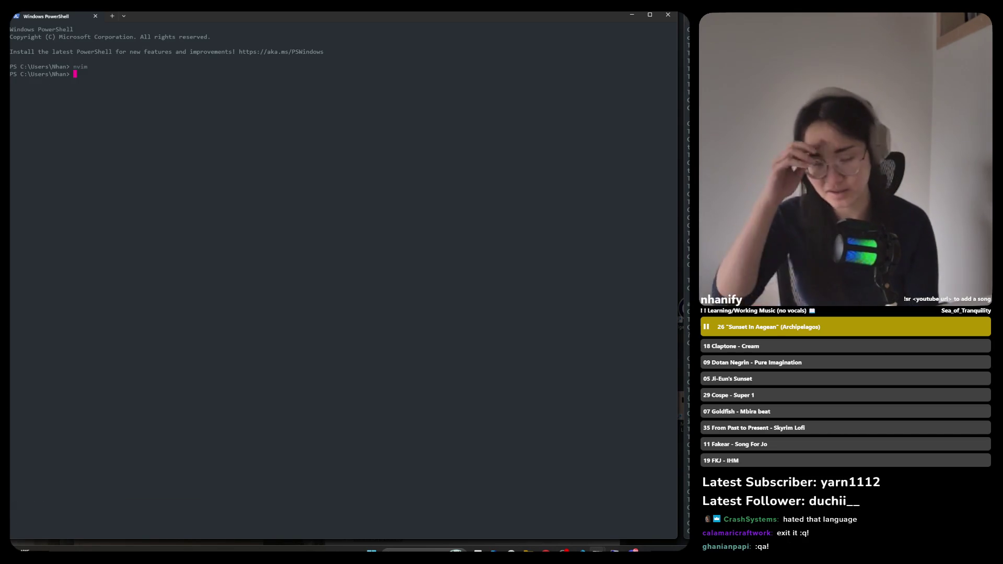
key(alt+Tab)
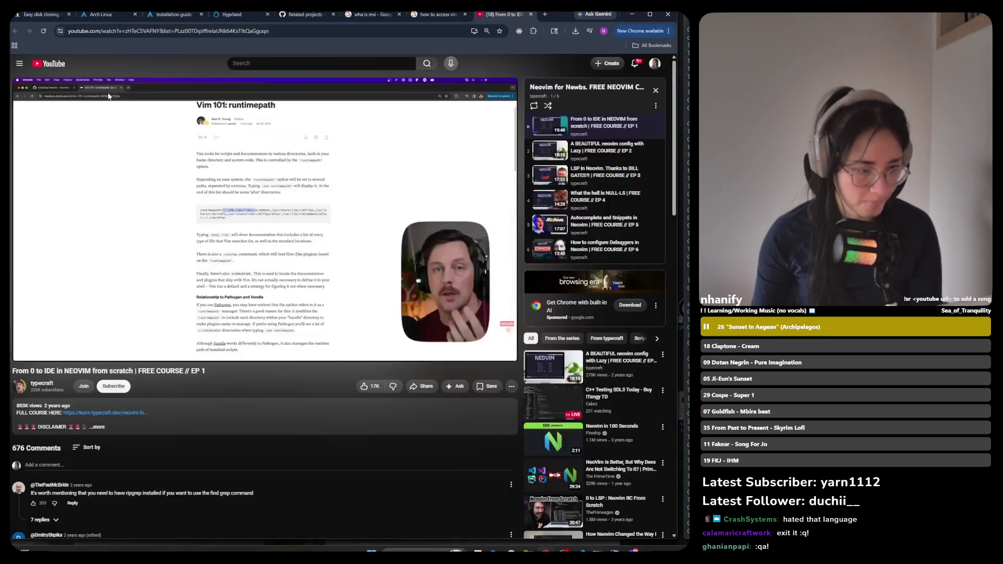
click(289, 237)
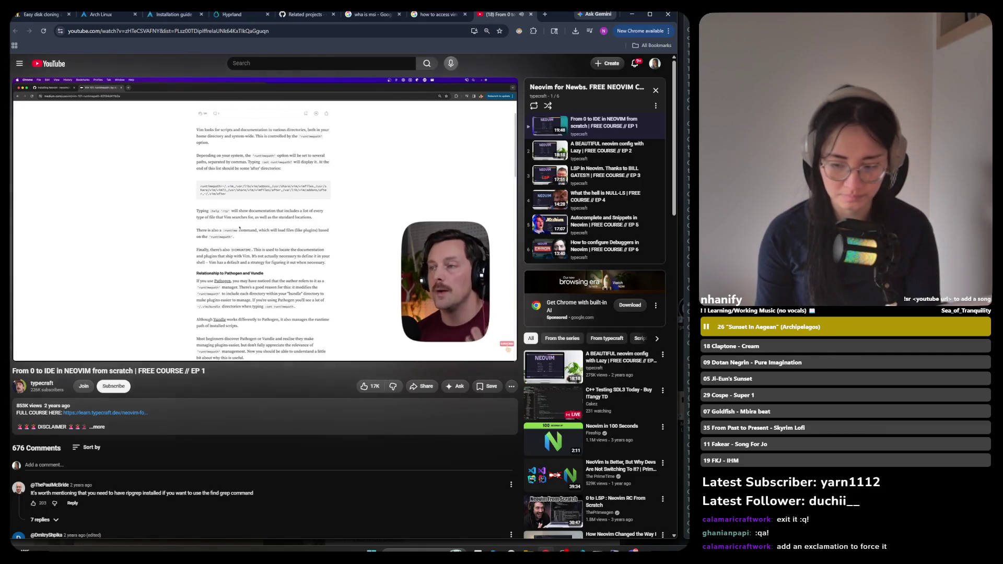
mouse_move(299, 269)
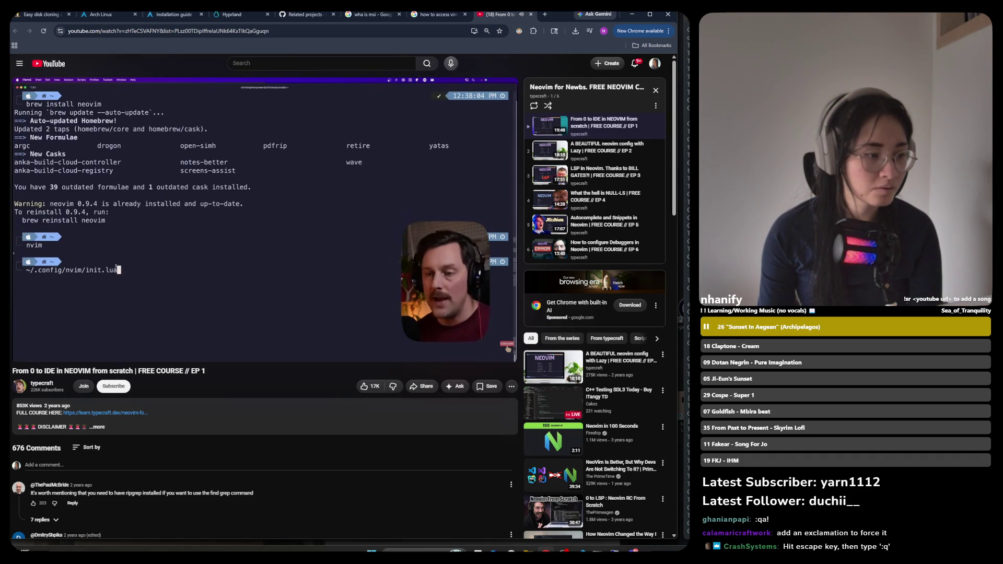
click(297, 270)
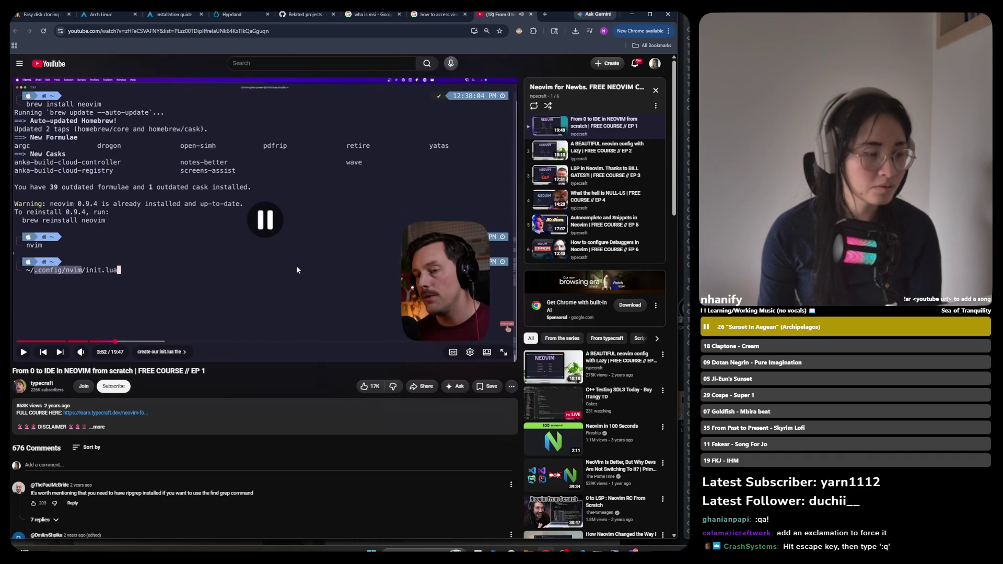
key(alt+Tab)
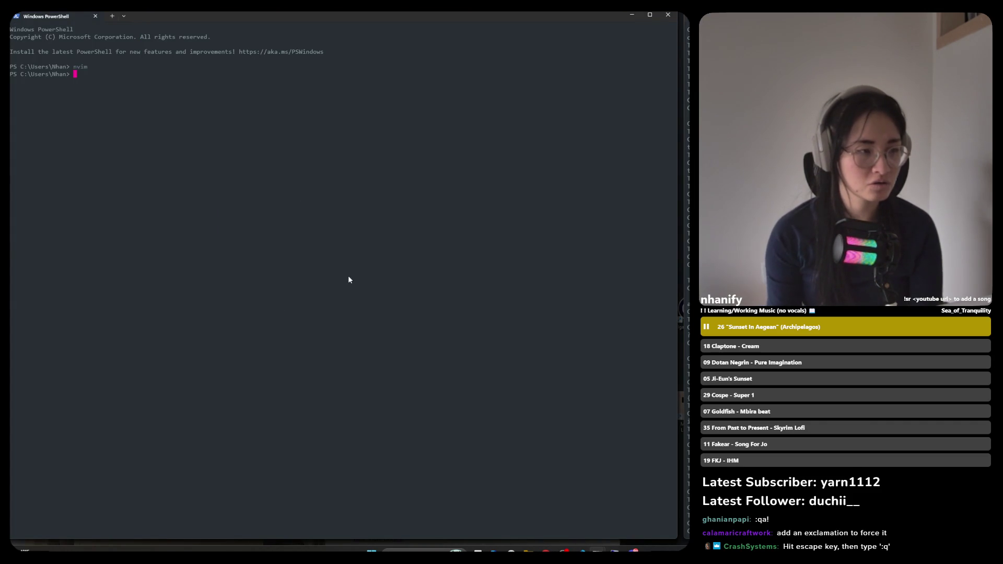
click(124, 17)
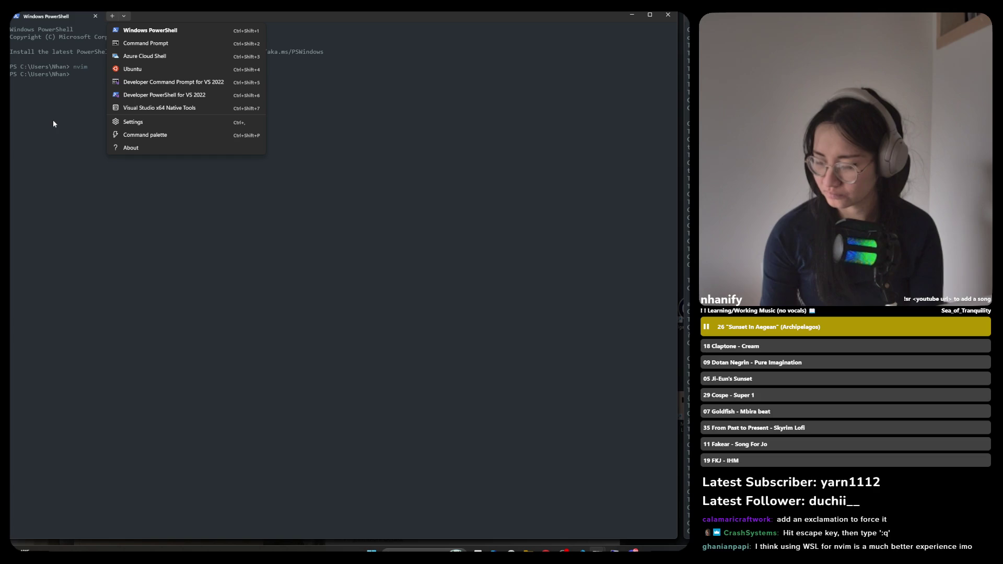
click(53, 122)
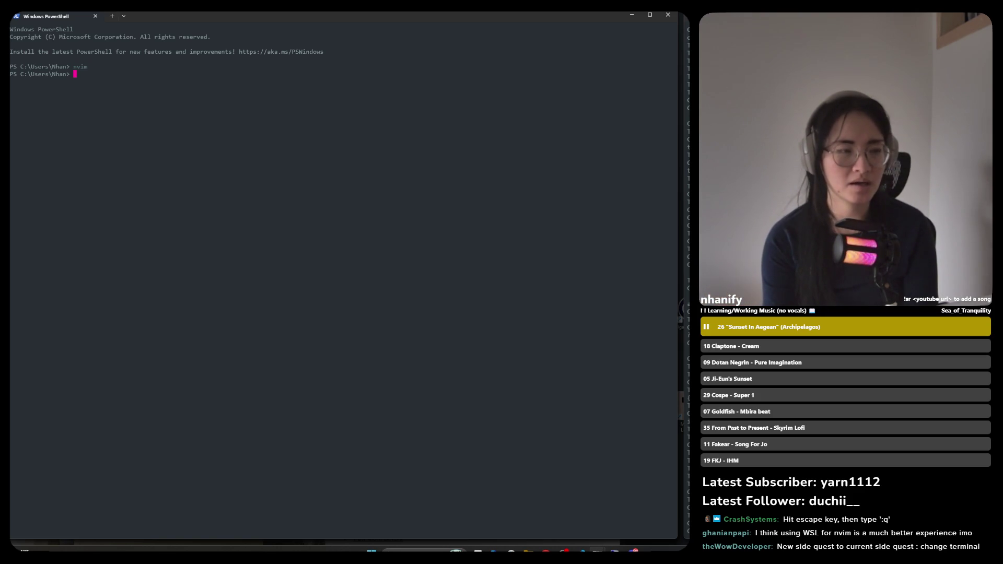
Enter a WSL shell with wsl and run nvim, which reports it is not installed
text(wls)
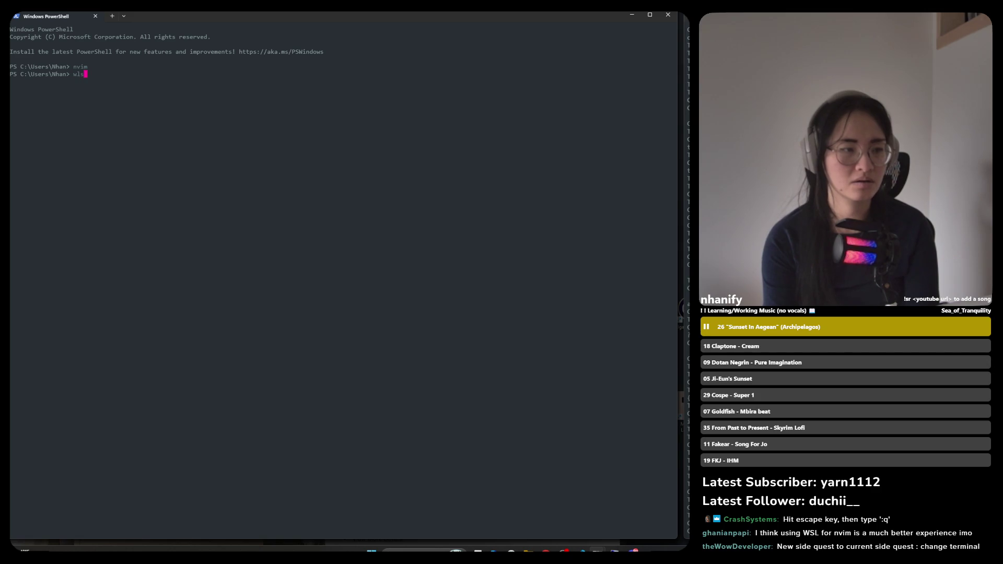
key(BackSpace)
text(sl)
key(Return)
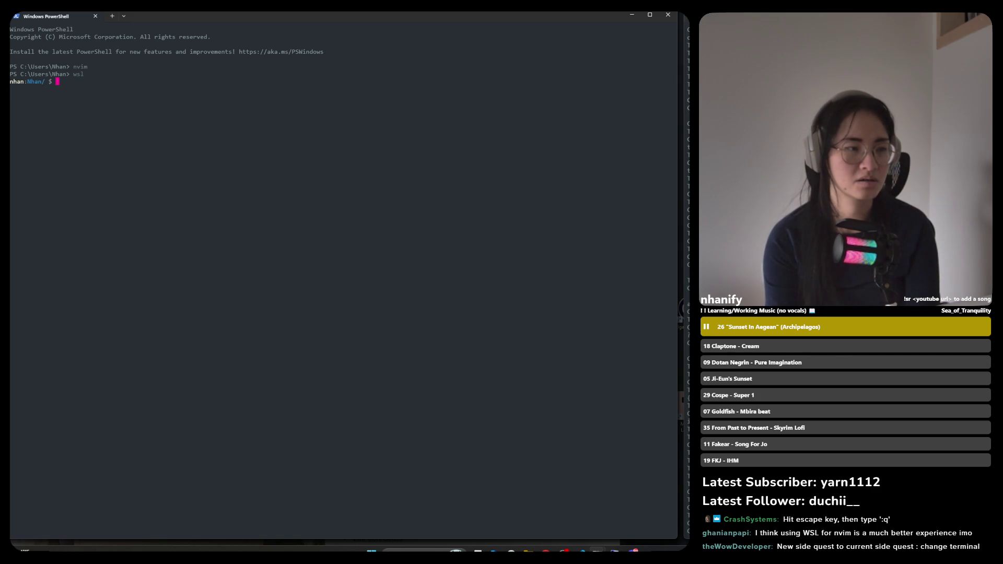
text(nvim)
key(Return)
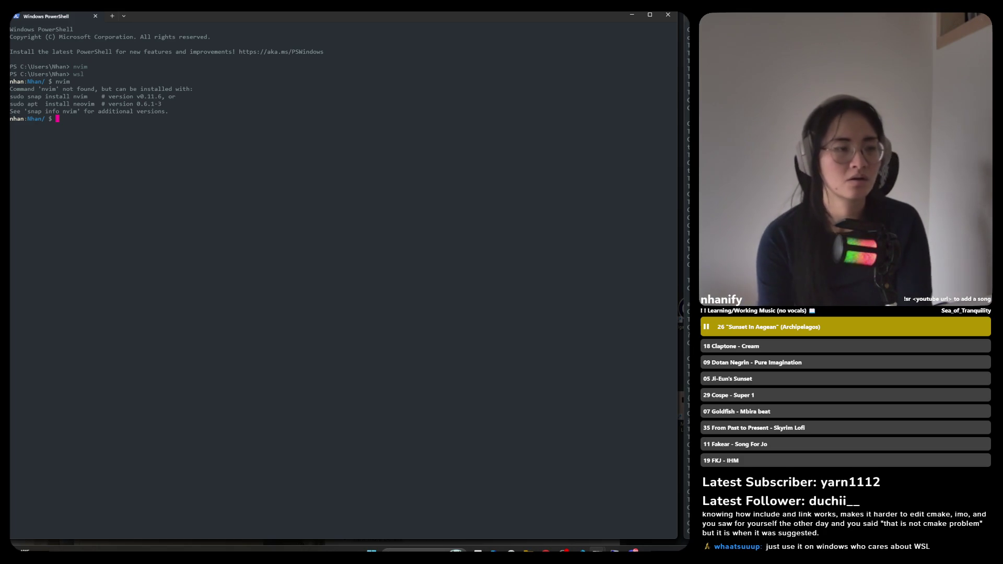
Type and erase stray characters and a partial cd command at the Linux prompt
text(vl)
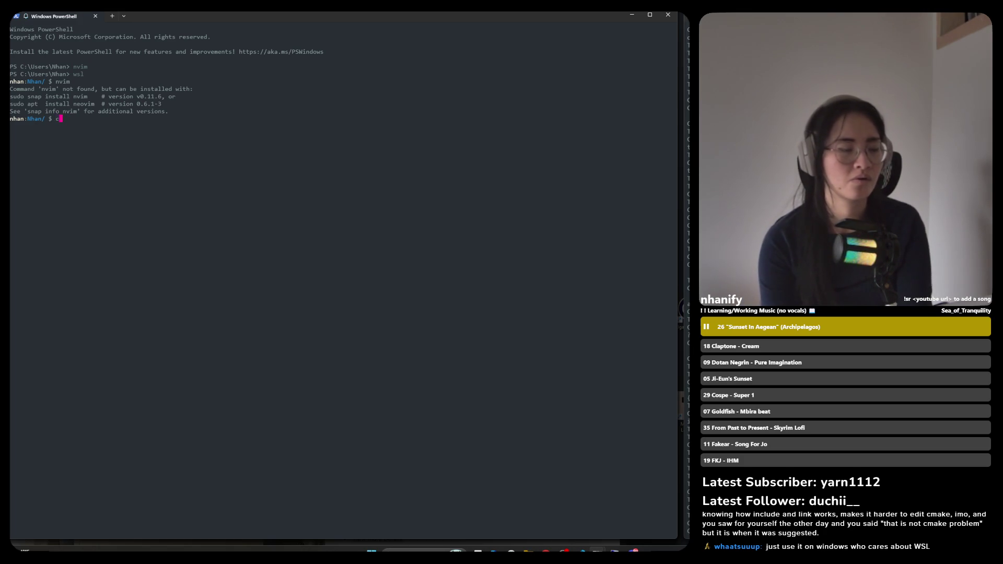
key(BackSpace)
key(BackSpace)
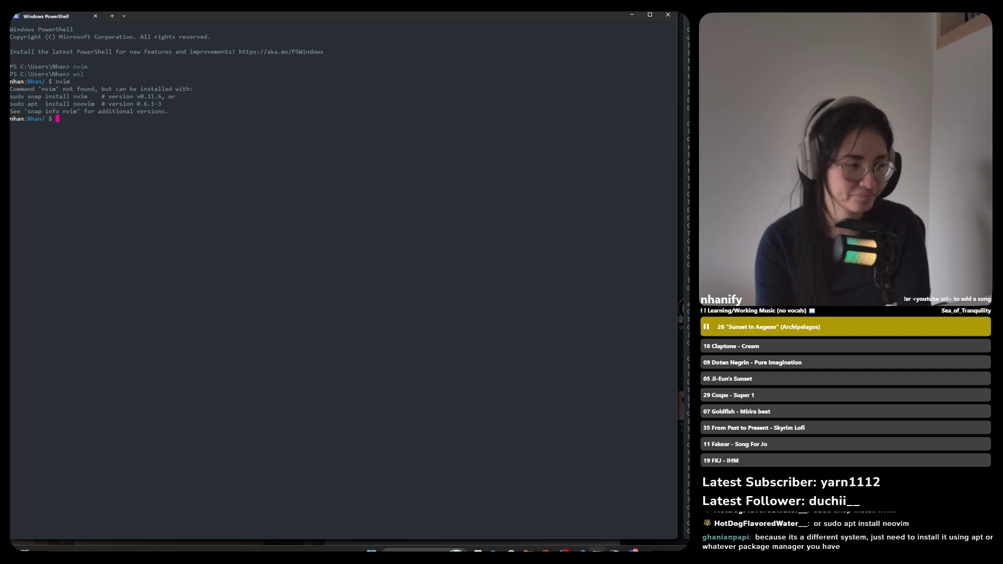
text(c)
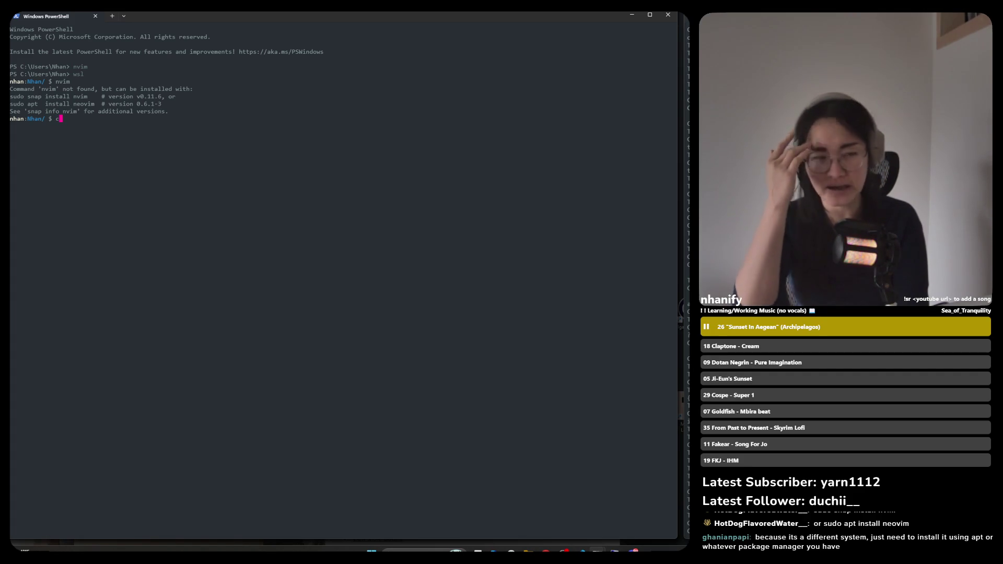
key(Tab)
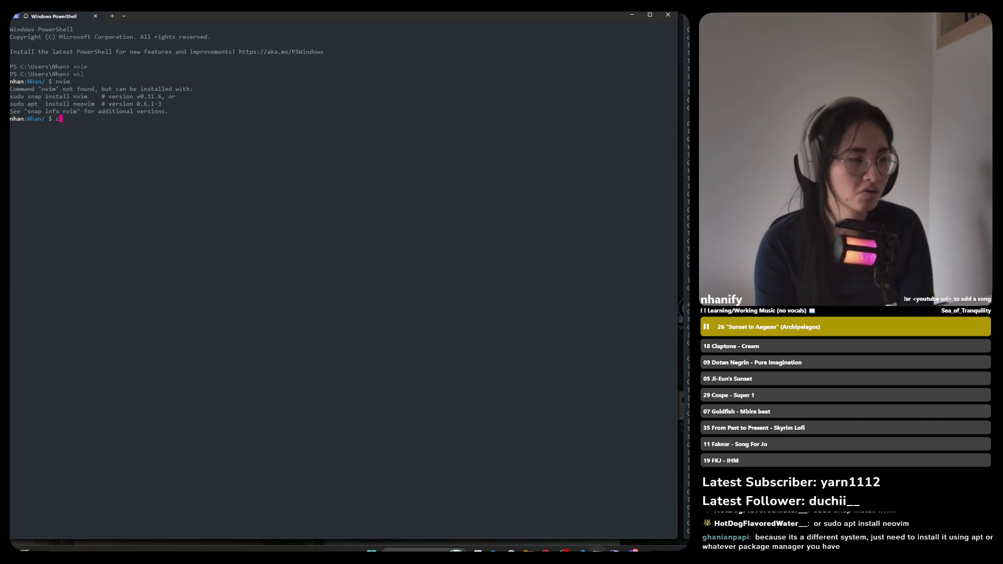
text(d)
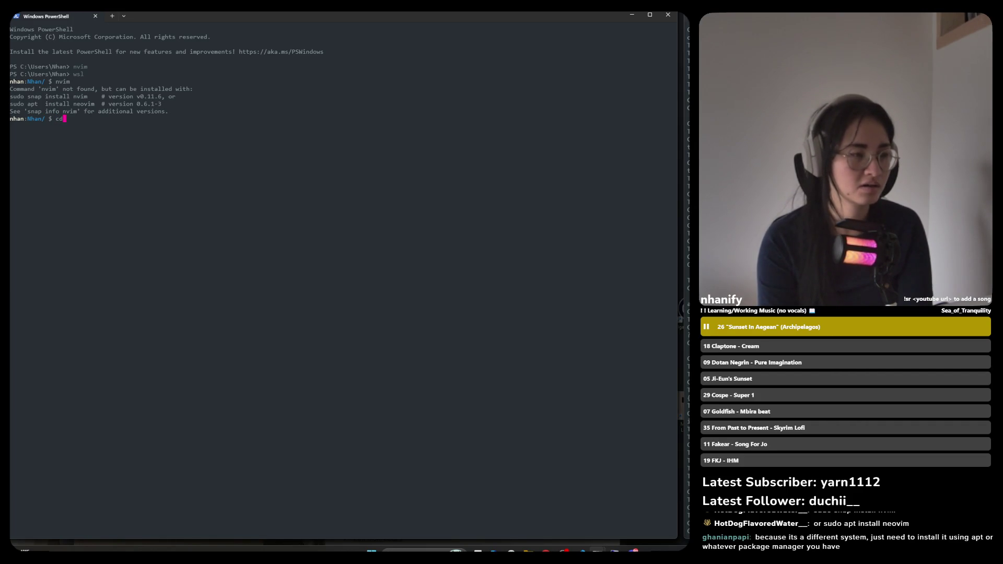
key(BackSpace)
key(BackSpace)
key(BackSpace)
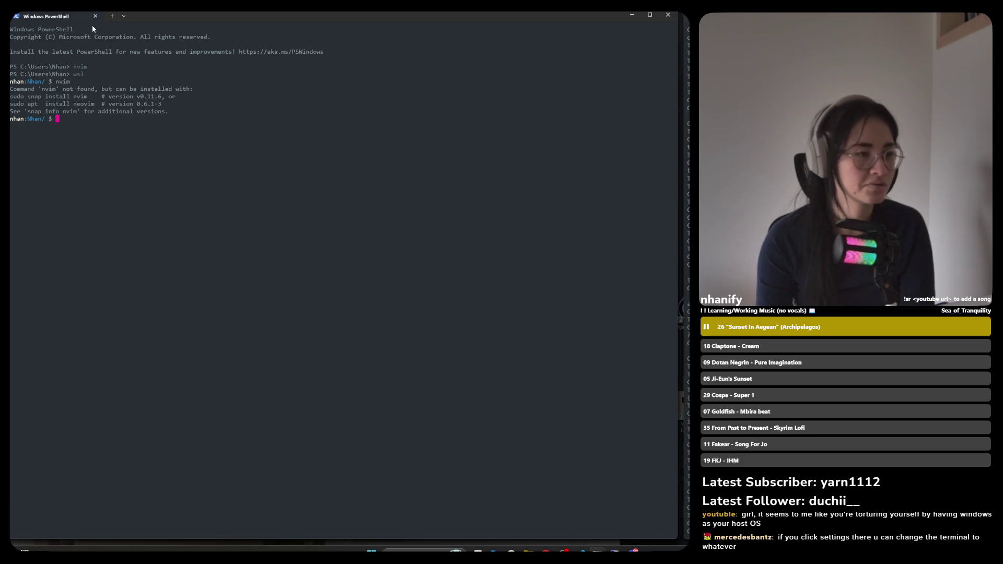
Open a new Windows PowerShell tab, close the old WSL tab, and type cd there
click(124, 17)
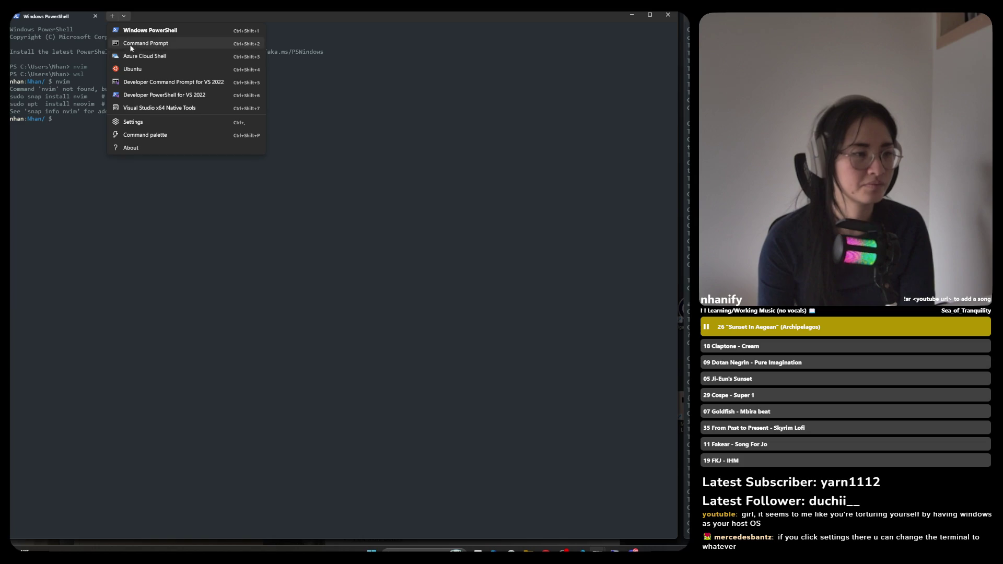
click(130, 30)
click(94, 17)
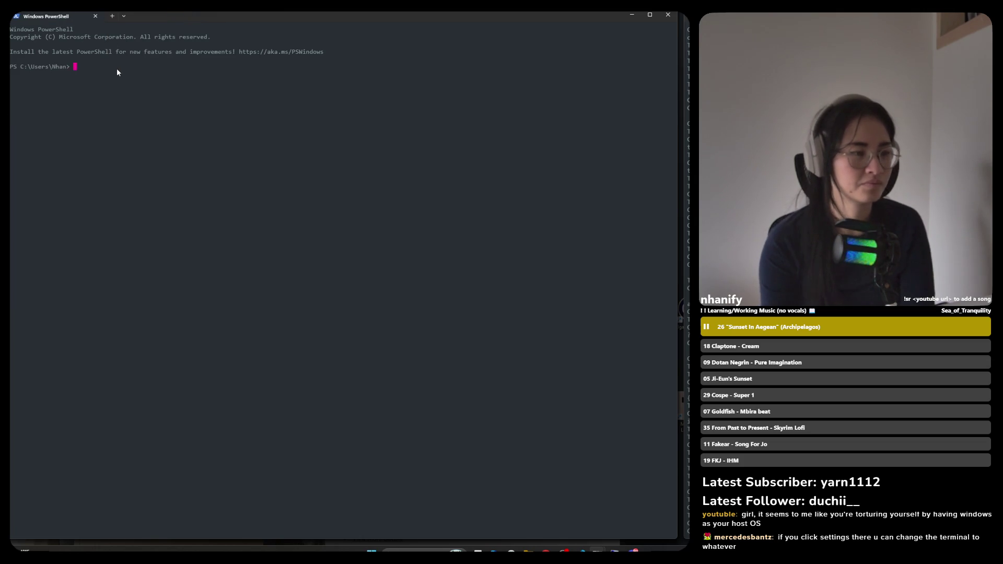
text(cd)
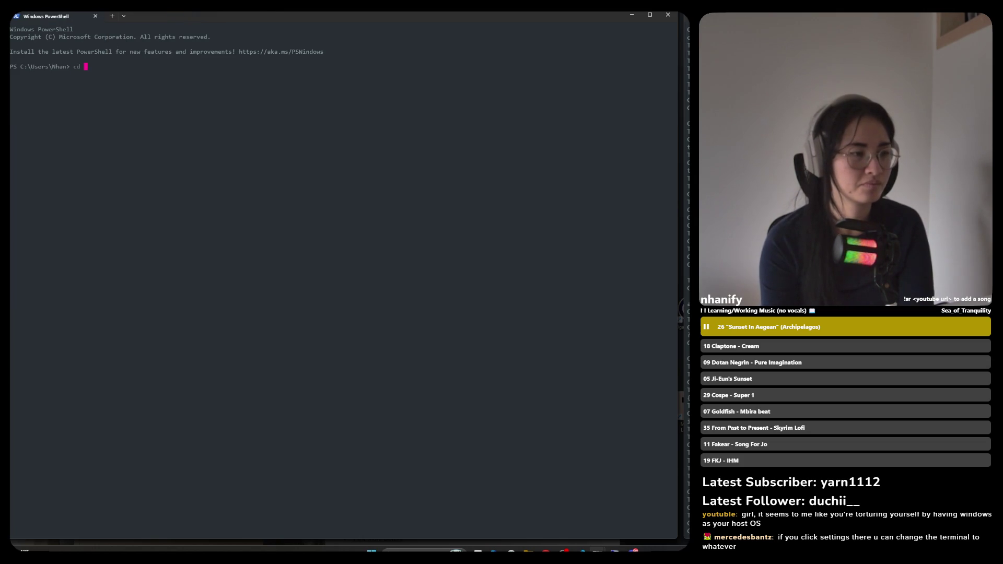